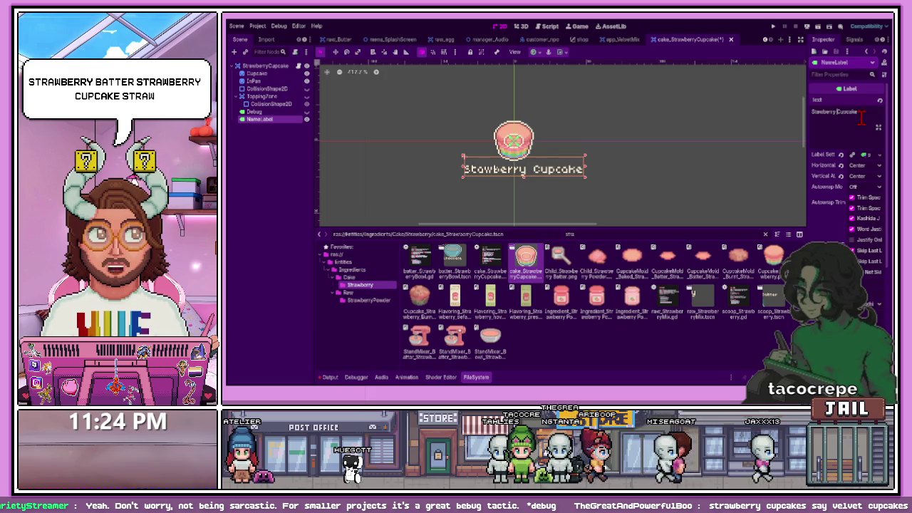
Remove 'Cupcake' from the cupcake's name label, leaving 'Stawberry'
{"action": "scroll", "coordinate": [566, 168], "scroll_direction": "up", "scroll_amount": 1}
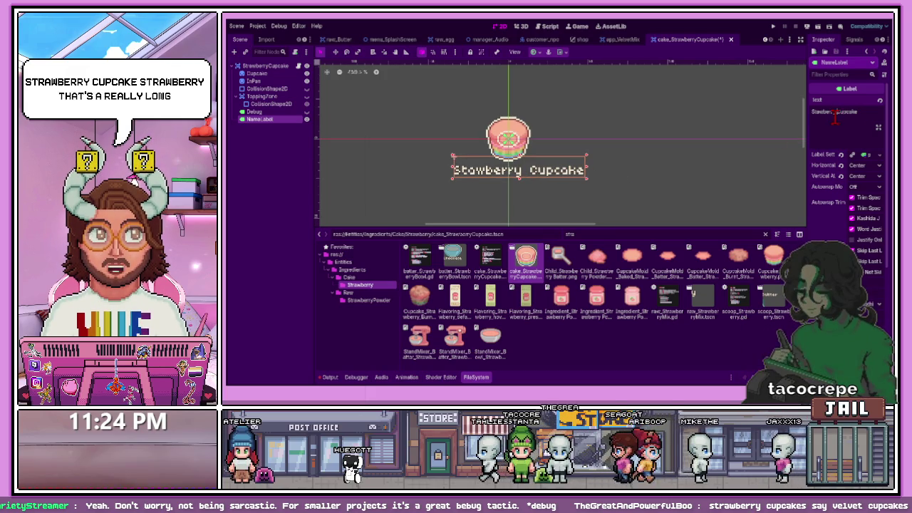
{"action": "key", "text": "BackSpace"}
{"action": "key", "text": "BackSpace"}
{"action": "key", "text": "BackSpace"}
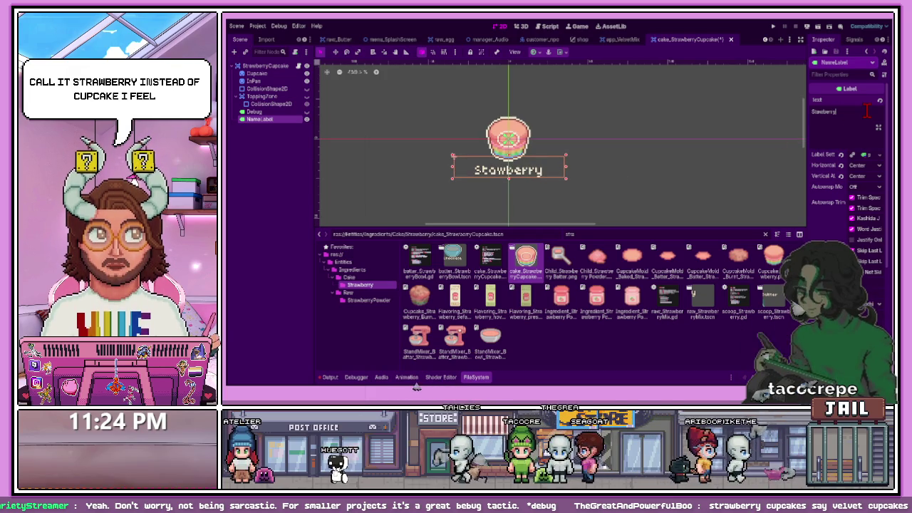
{"action": "scroll", "coordinate": [527, 185], "scroll_direction": "up", "scroll_amount": 1}
{"action": "left_click", "coordinate": [539, 207]}
{"action": "right_click", "coordinate": [546, 204]}
{"action": "left_click", "coordinate": [529, 218]}
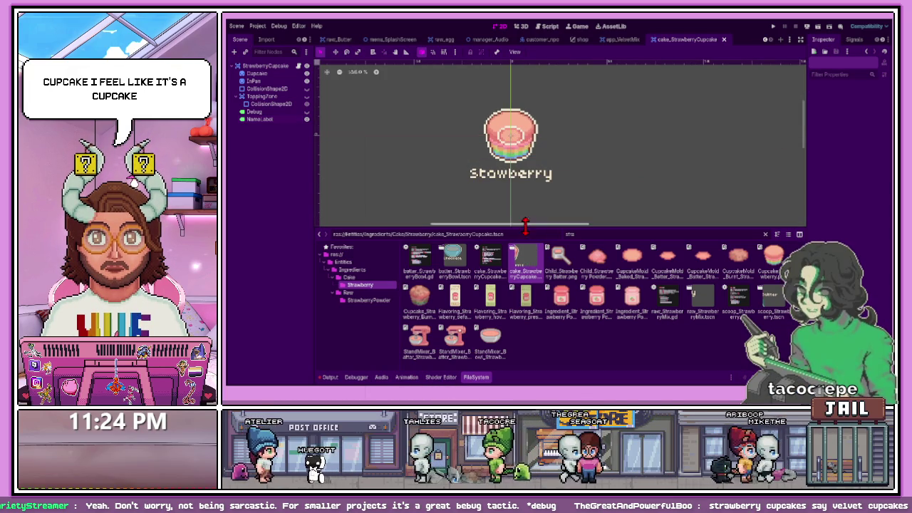
{"action": "scroll", "coordinate": [496, 194], "scroll_direction": "up", "scroll_amount": 2}
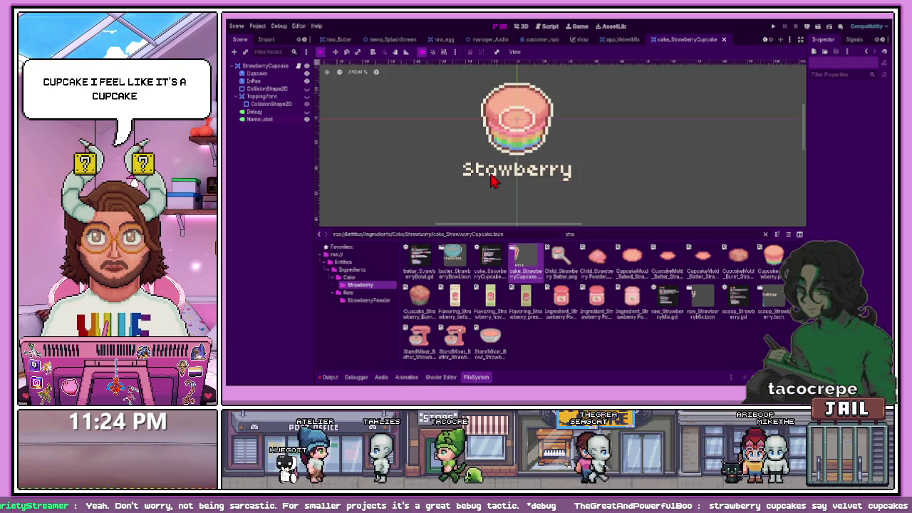
Correct the label to 'Strawberry', save the scene, and preview the strawberry textures
{"action": "left_click", "coordinate": [492, 179]}
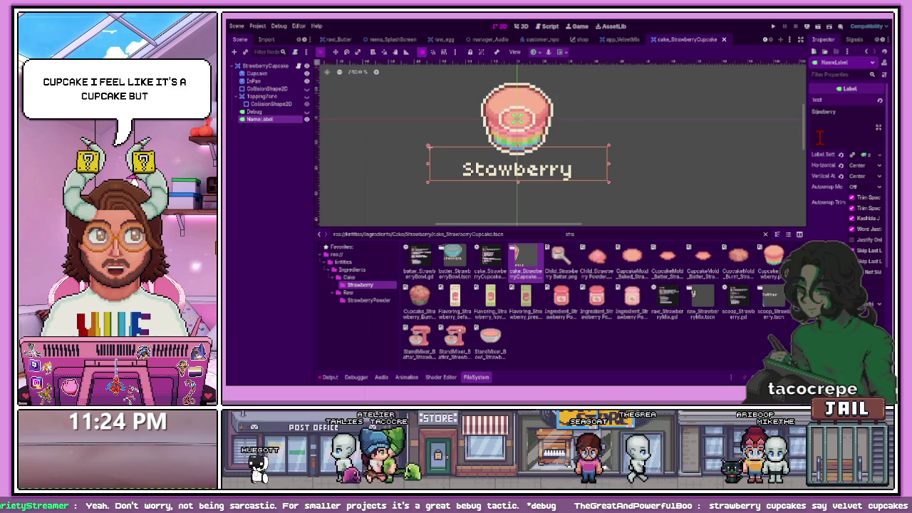
{"action": "type", "text": "r"}
{"action": "left_click", "coordinate": [676, 182]}
{"action": "key", "text": "ctrl+s"}
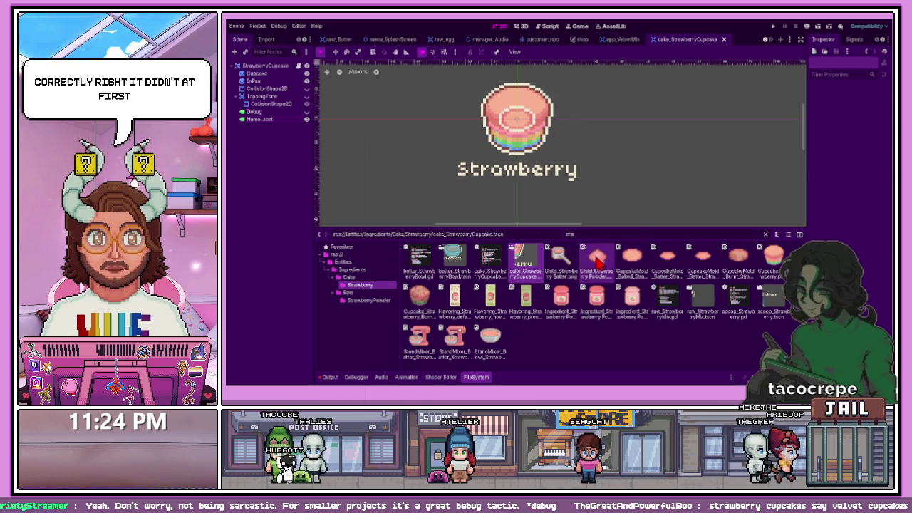
{"action": "left_click", "coordinate": [561, 265]}
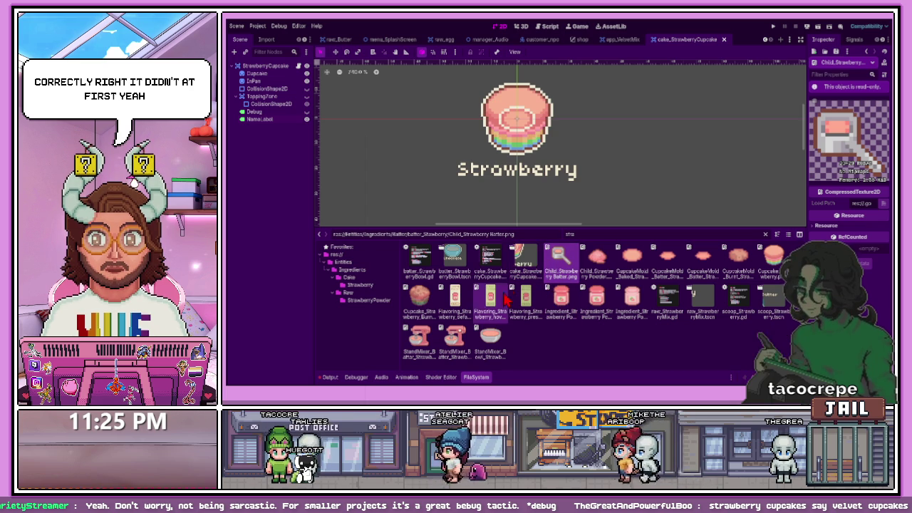
{"action": "left_click", "coordinate": [490, 342]}
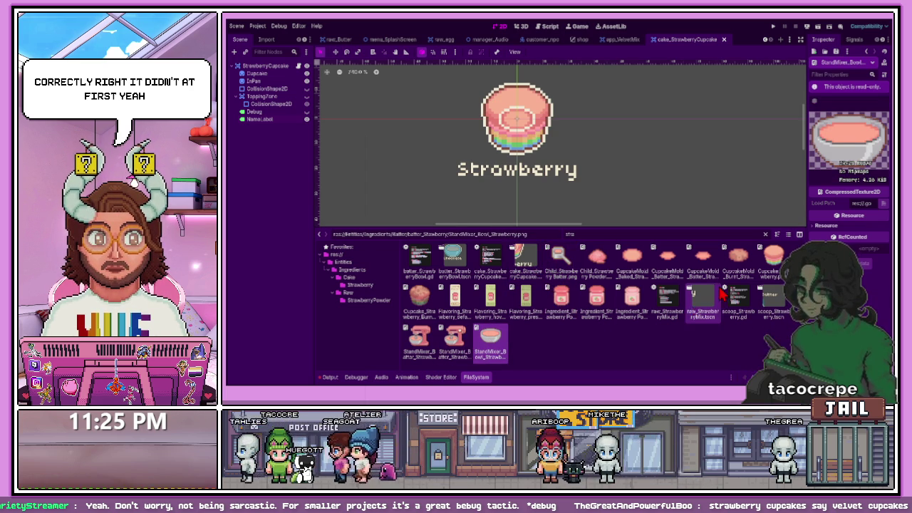
Open batter_StrawberryBowl.tscn and change its name label from Chocolate to Strawberry
{"action": "double_click", "coordinate": [454, 258]}
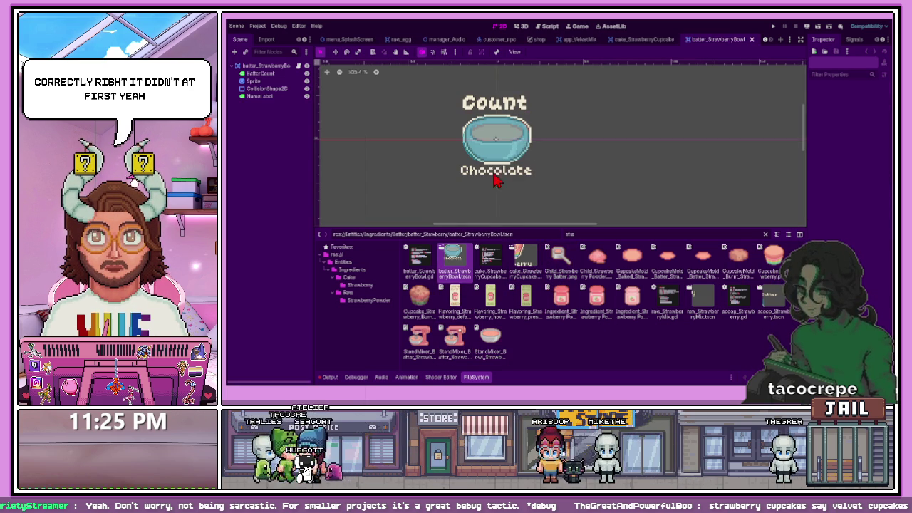
{"action": "left_click", "coordinate": [494, 176]}
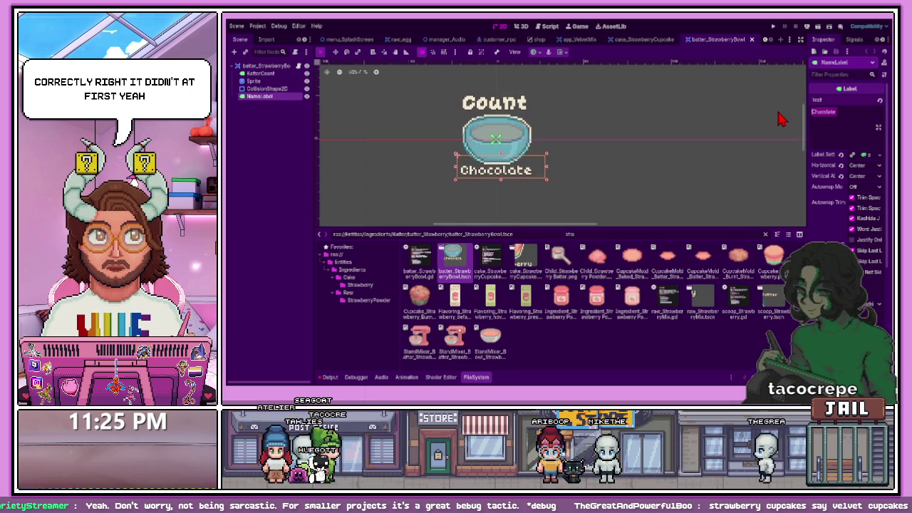
{"action": "key", "text": "BackSpace"}
{"action": "type", "text": "Strawbe"}
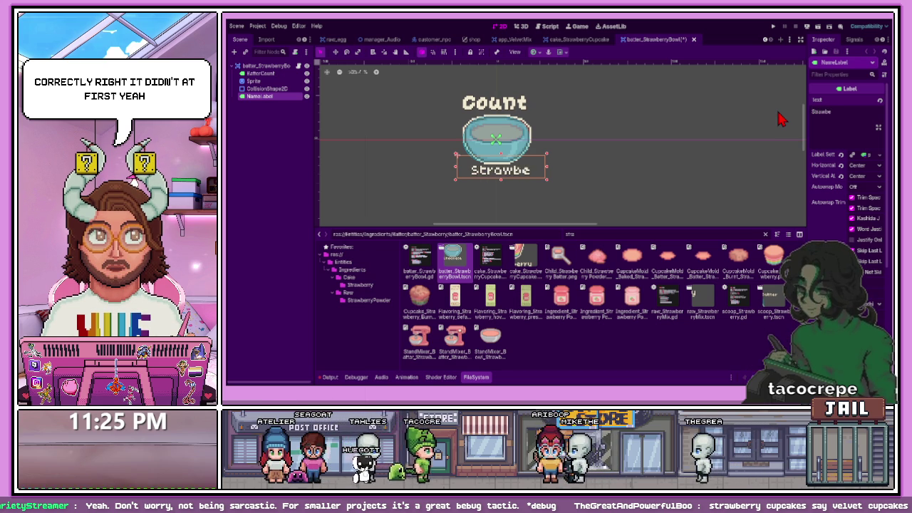
{"action": "type", "text": "rry"}
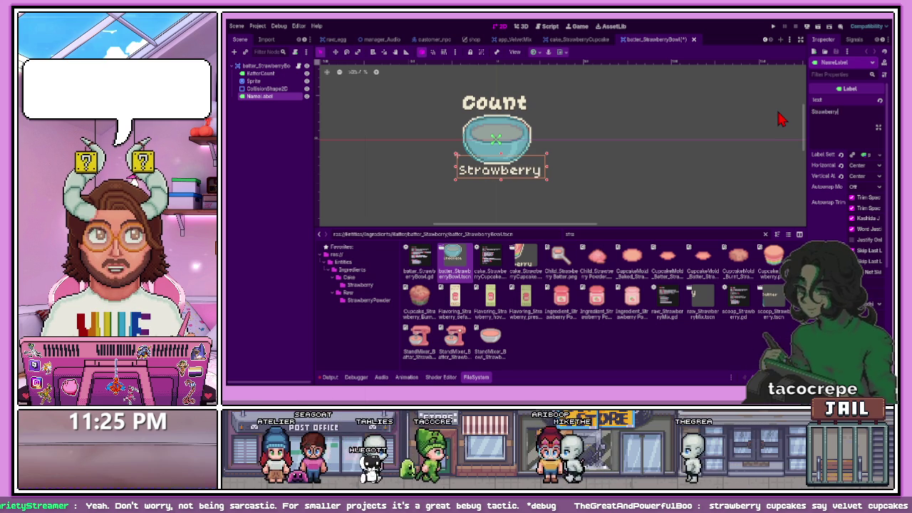
Save the bowl scene and filter the FileSystem for 'khad'
{"action": "scroll", "coordinate": [511, 191], "scroll_direction": "up", "scroll_amount": 5}
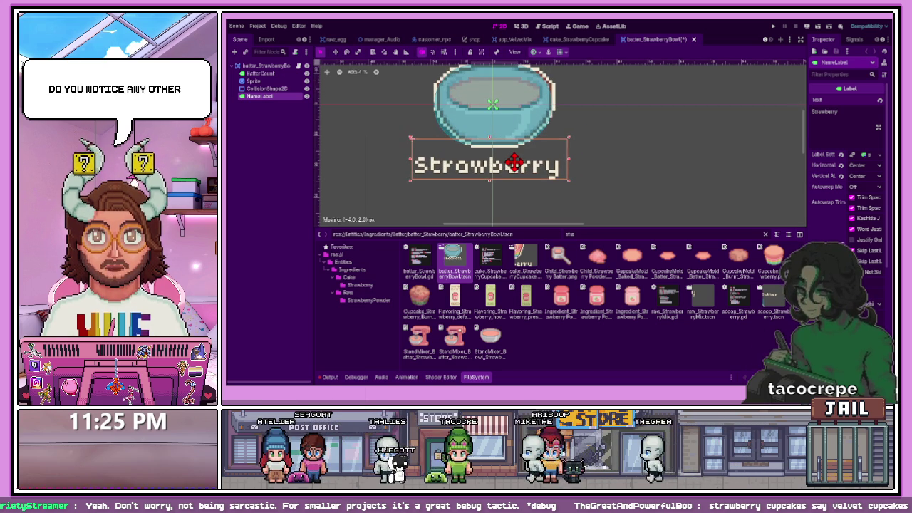
{"action": "key", "text": "ctrl+s"}
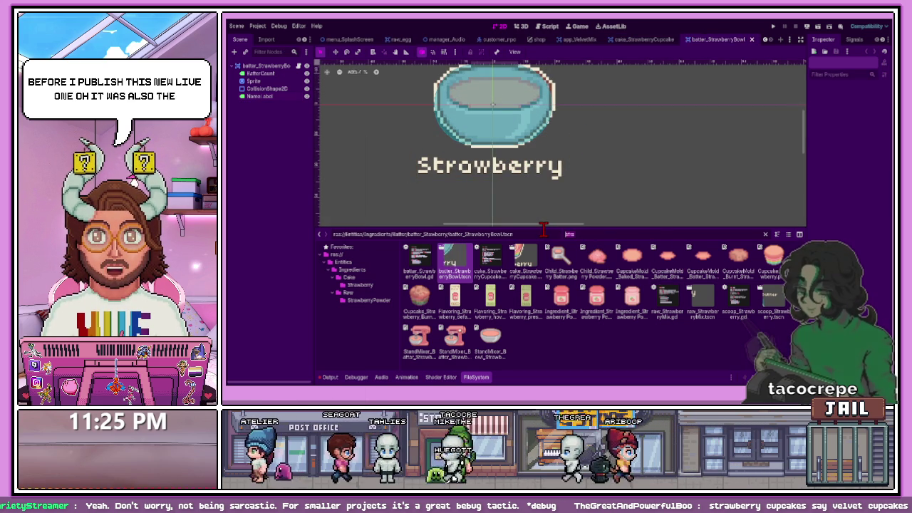
{"action": "key", "text": "BackSpace"}
{"action": "key", "text": "BackSpace"}
{"action": "key", "text": "BackSpace"}
{"action": "type", "text": "khad"}
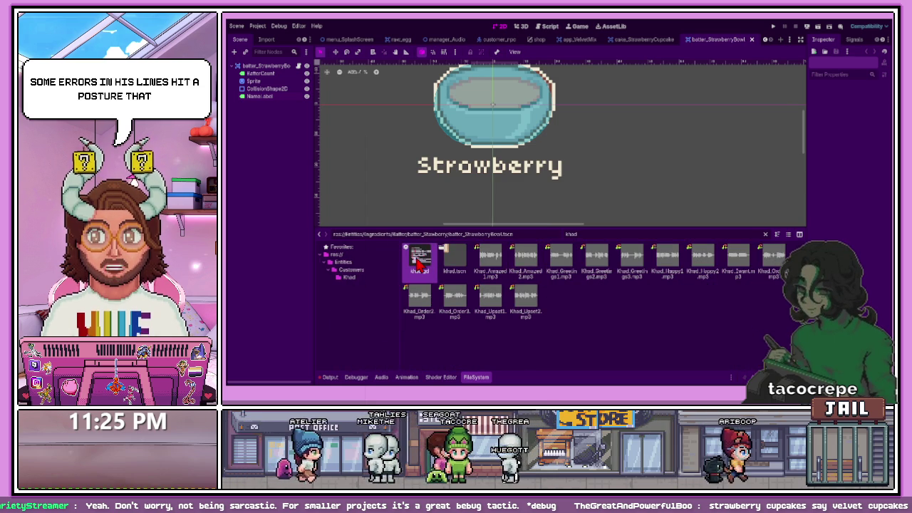
Open khad.gd and khad.tscn and widen the Inspector to read Khad's dialogue lines
{"action": "double_click", "coordinate": [420, 258]}
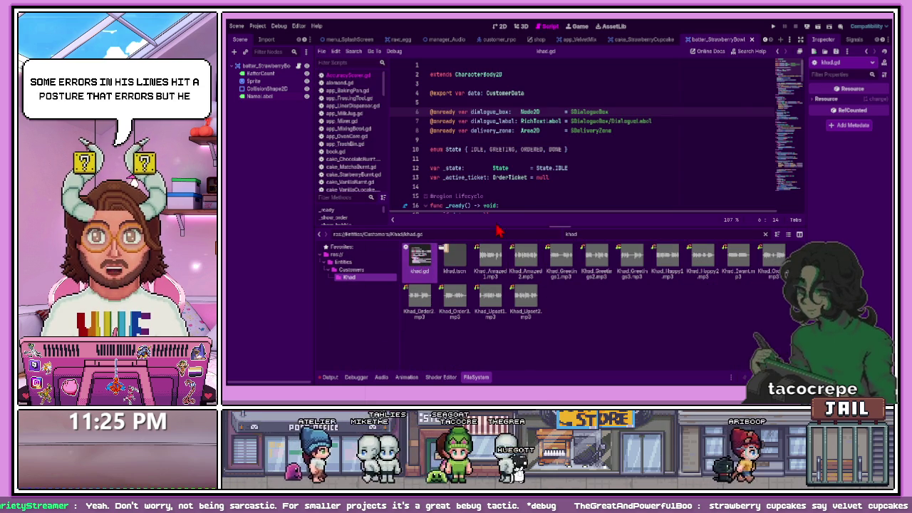
{"action": "double_click", "coordinate": [454, 265]}
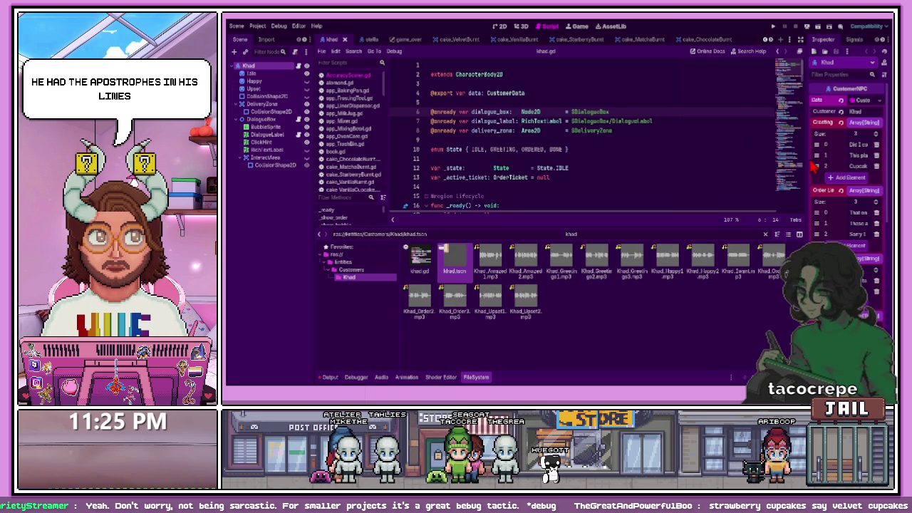
{"action": "left_click_drag", "start_coordinate": [804, 157], "coordinate": [508, 166]}
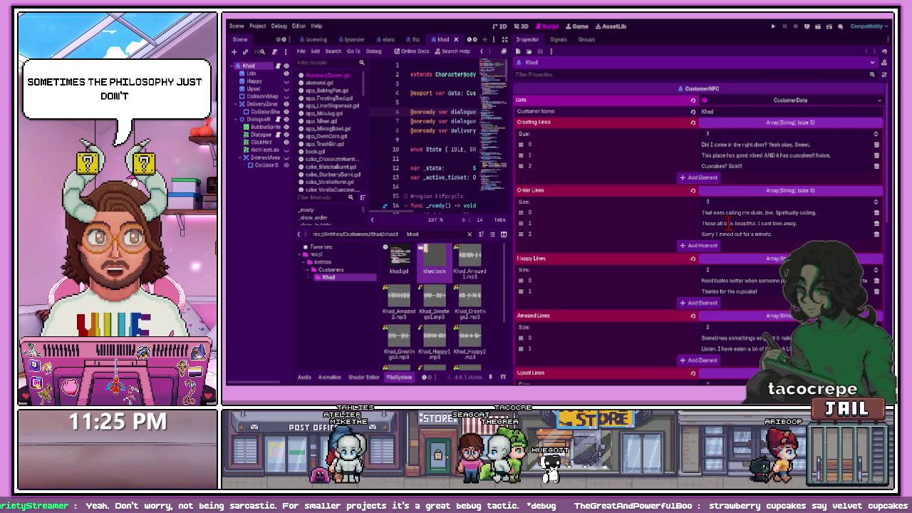
{"action": "scroll", "coordinate": [746, 214], "scroll_direction": "down", "scroll_amount": 5}
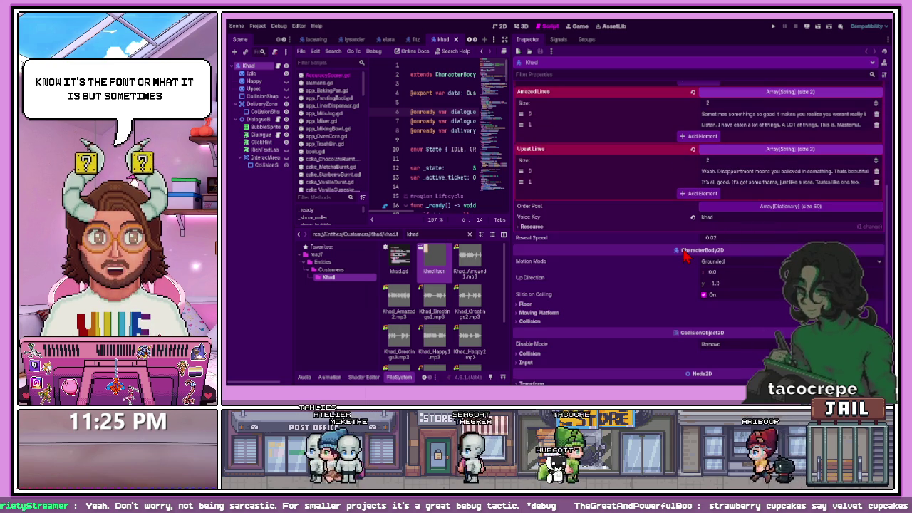
Remove the apostrophe from Khad's second Upset line, save, and switch to the browser
{"action": "left_click", "coordinate": [703, 182]}
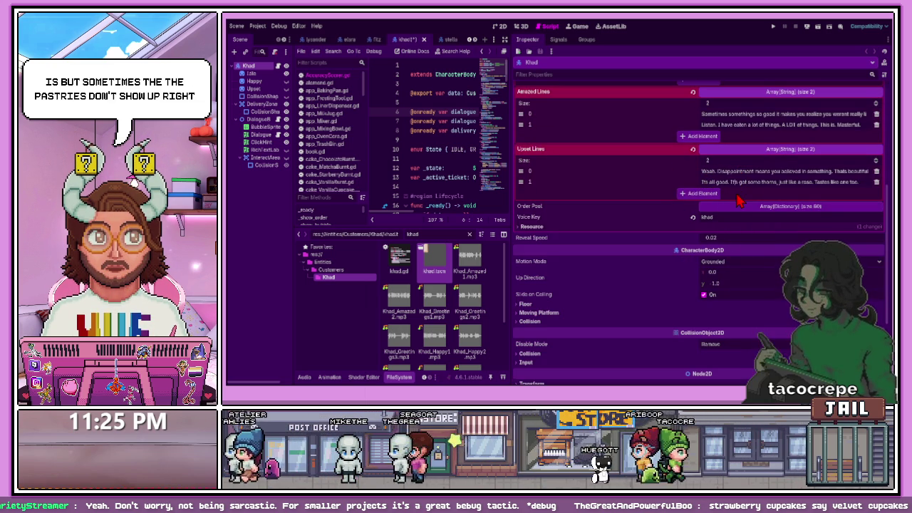
{"action": "key", "text": "ctrl+s"}
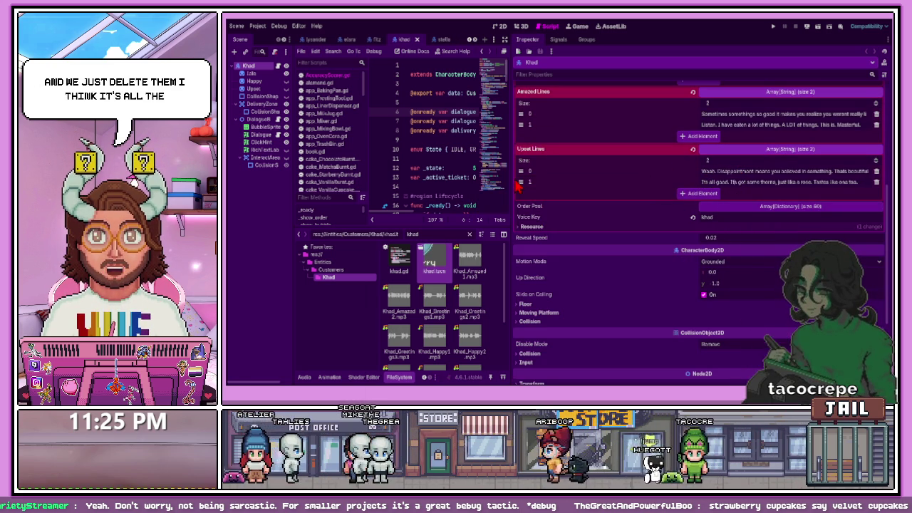
{"action": "left_click_drag", "start_coordinate": [512, 152], "coordinate": [723, 152]}
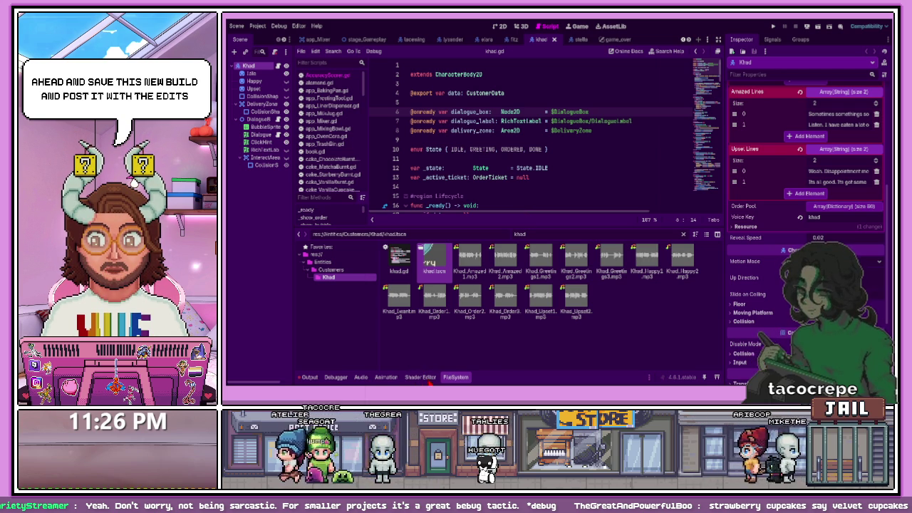
{"action": "key", "text": "alt+Tab"}
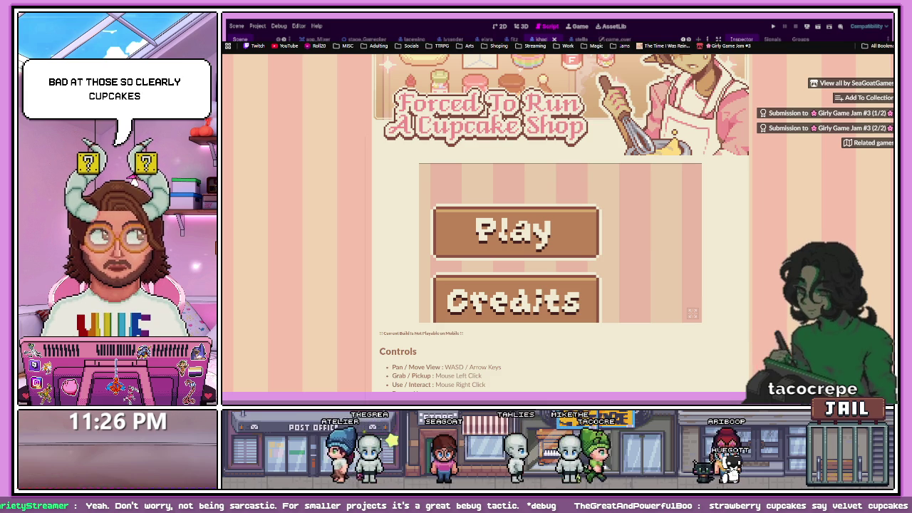
Upload CupcakesBeta.zip as a browser-playable build, save, and launch the embedded game
{"action": "key", "text": "alt+Left"}
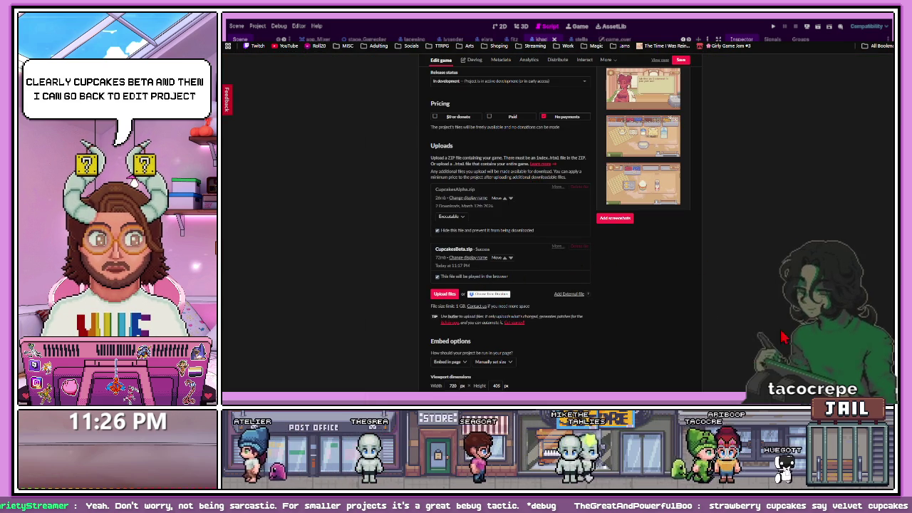
{"action": "mouse_move", "coordinate": [911, 285]}
{"action": "left_mouse_down"}
{"action": "mouse_move", "coordinate": [584, 292]}
{"action": "mouse_move", "coordinate": [579, 281]}
{"action": "left_mouse_up"}
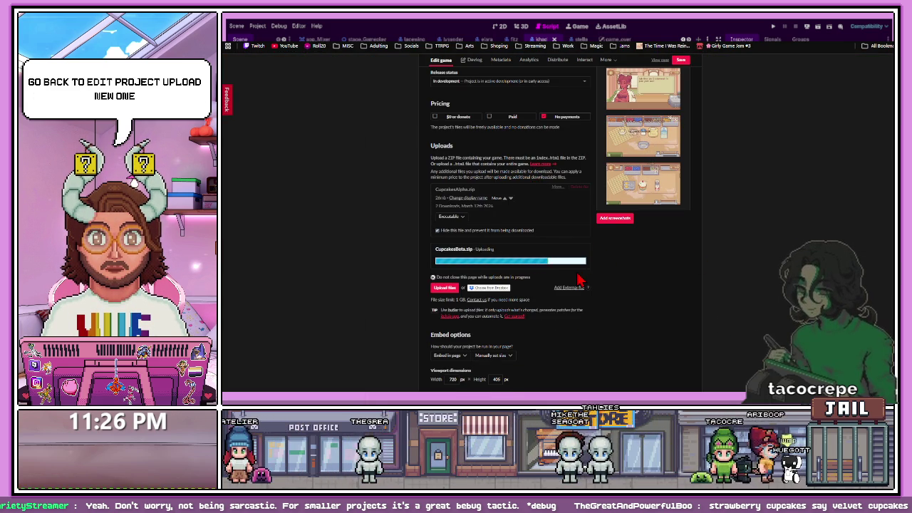
{"action": "left_click", "coordinate": [442, 290]}
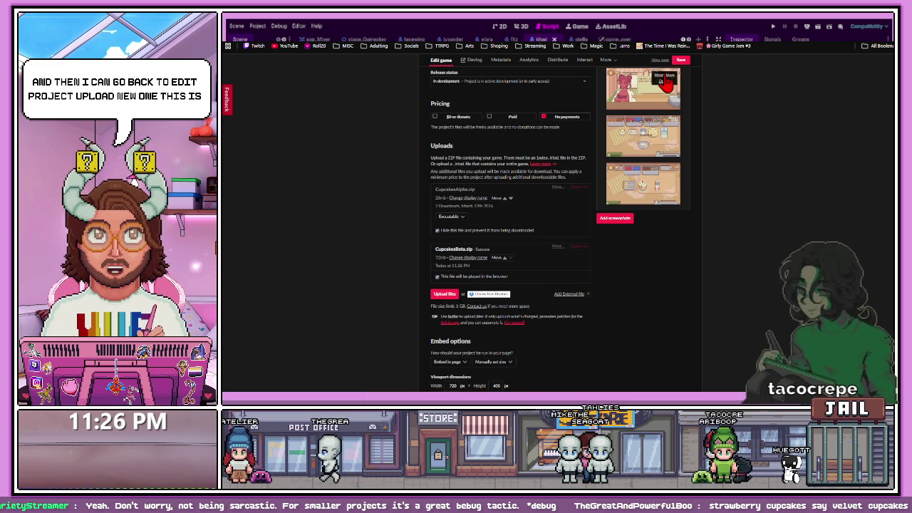
{"action": "left_click", "coordinate": [681, 60]}
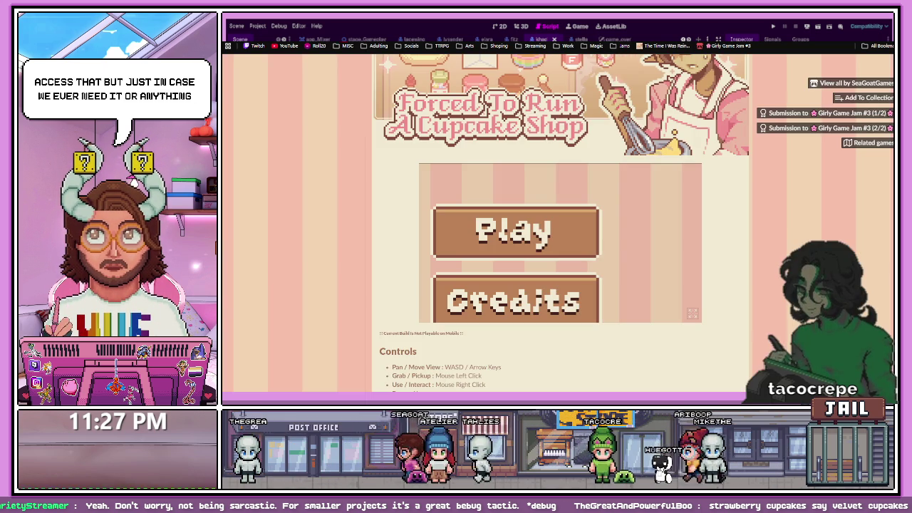
{"action": "left_click", "coordinate": [513, 232]}
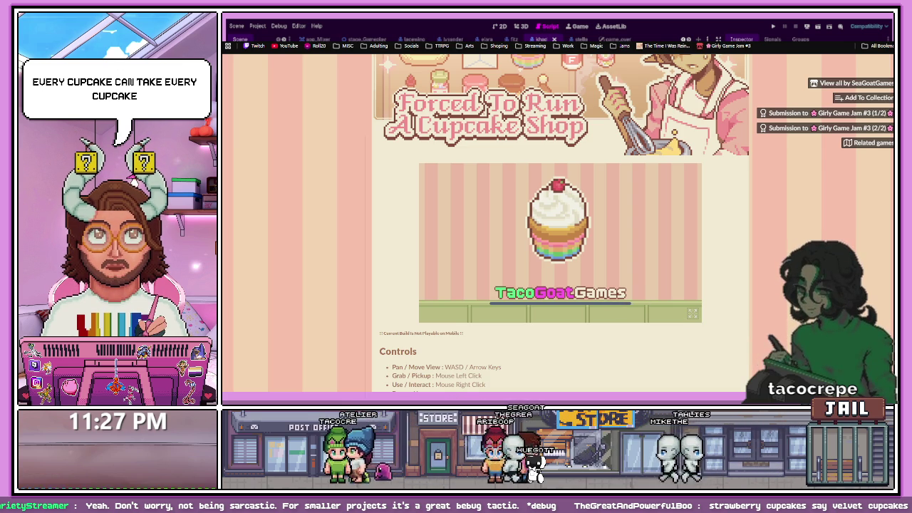
Navigate back through the jam pages to the cupcake shop page and play it fullscreen
{"action": "key", "text": "alt+Left"}
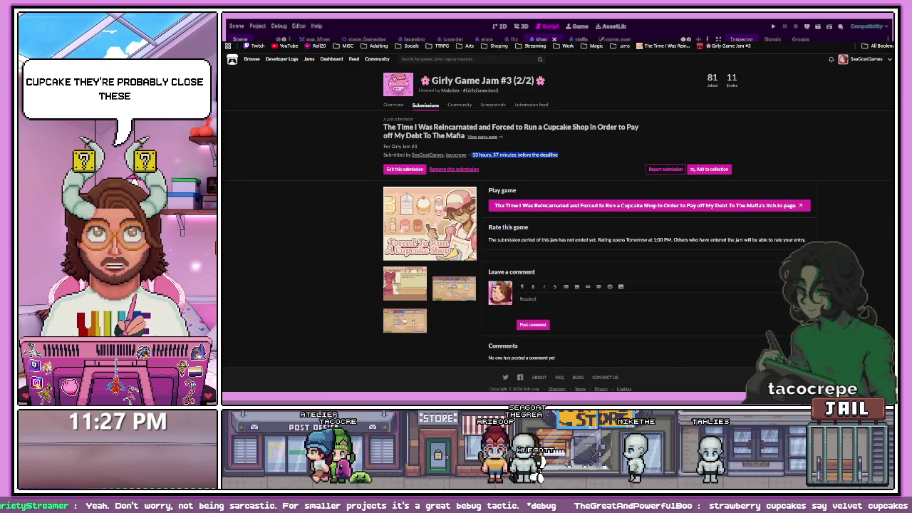
{"action": "key", "text": "alt+Left"}
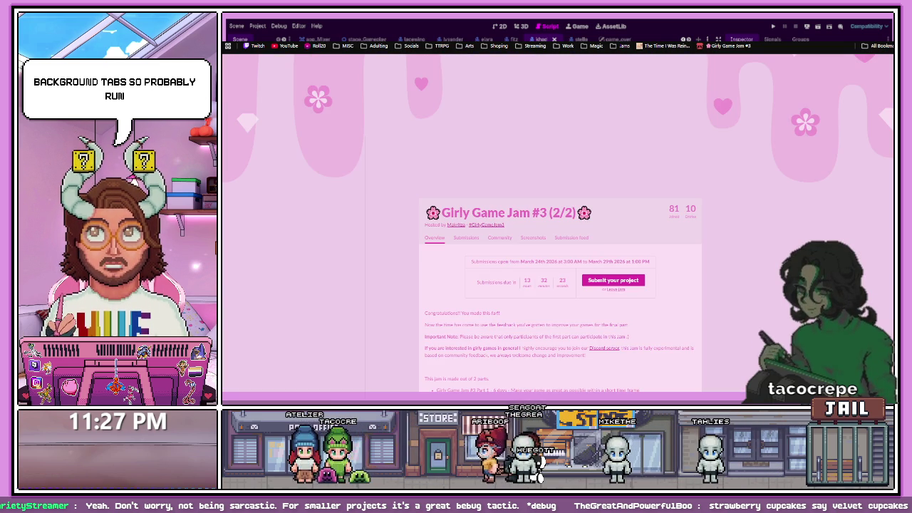
{"action": "key", "text": "alt+Right"}
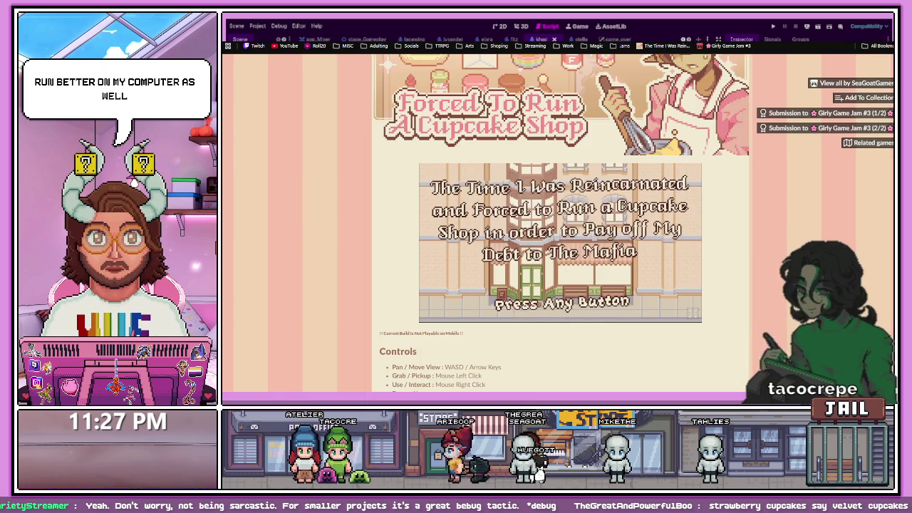
{"action": "left_click", "coordinate": [692, 314]}
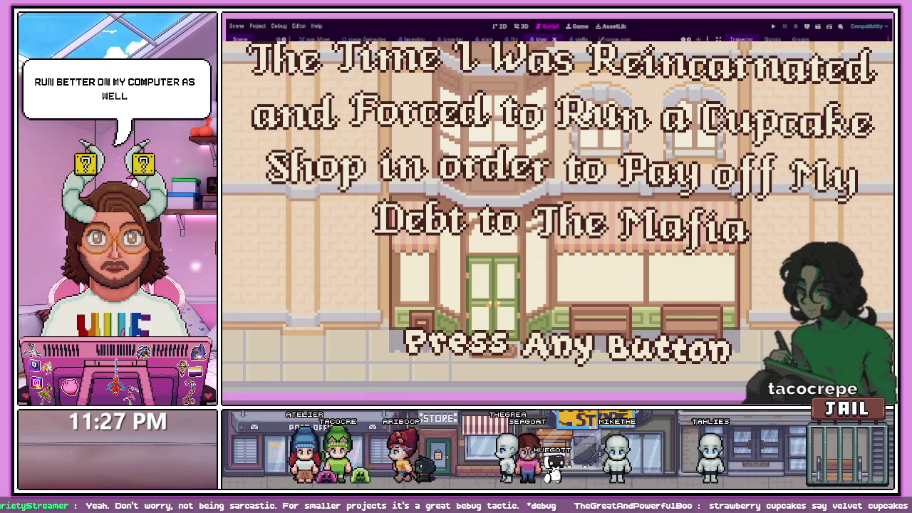
Leave the title screen, choose Play, and decline the tutorial
{"action": "key", "text": "space"}
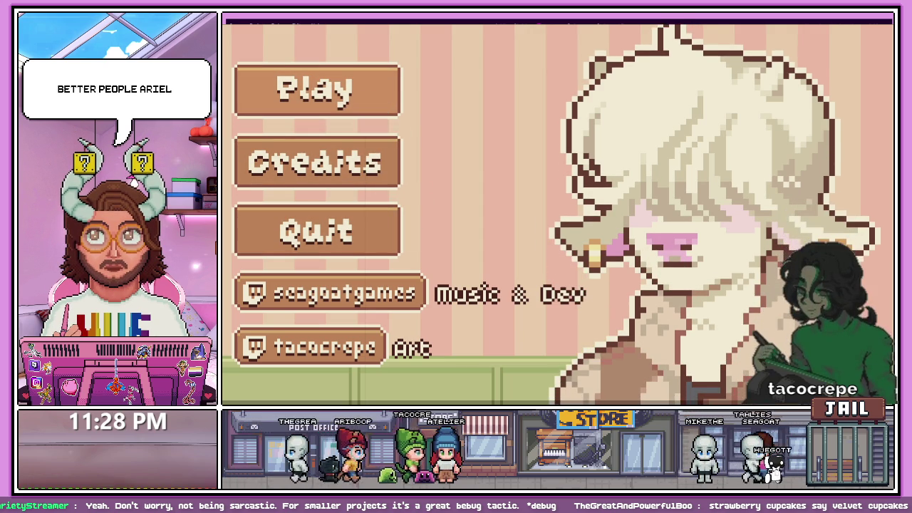
{"action": "left_click", "coordinate": [359, 103]}
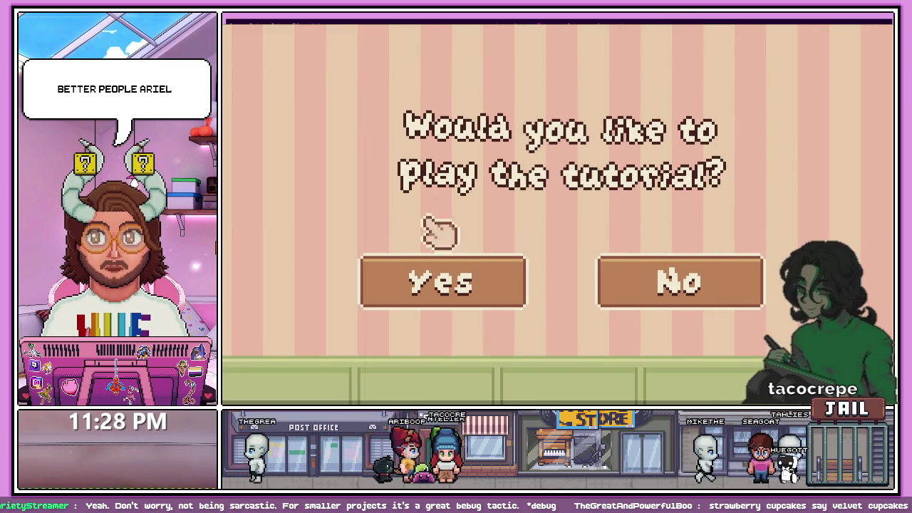
{"action": "left_click", "coordinate": [629, 279]}
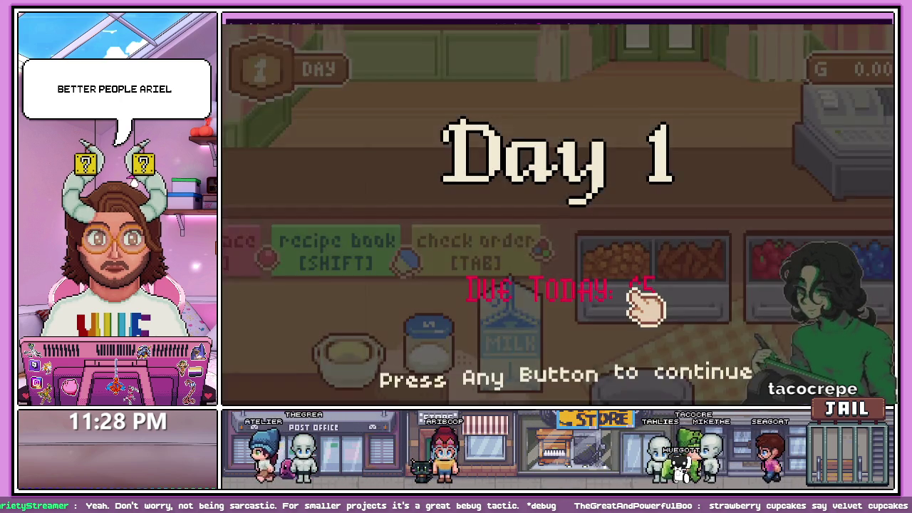
Enter the shop and mix milk, flour, sugar, butter, egg and strawberry into a batter
{"action": "left_click", "coordinate": [633, 295]}
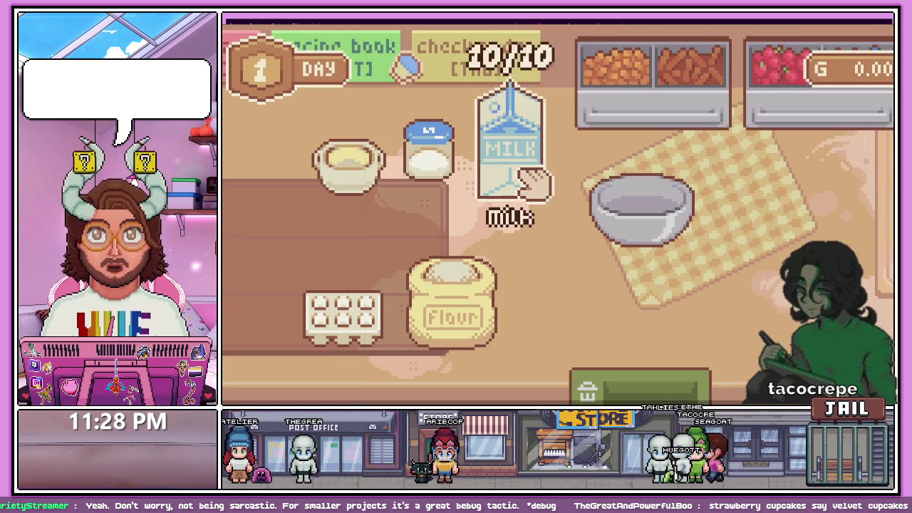
{"action": "left_click_drag", "start_coordinate": [508, 143], "coordinate": [638, 210]}
{"action": "left_click_drag", "start_coordinate": [453, 306], "coordinate": [652, 212]}
{"action": "left_click_drag", "start_coordinate": [428, 160], "coordinate": [623, 212]}
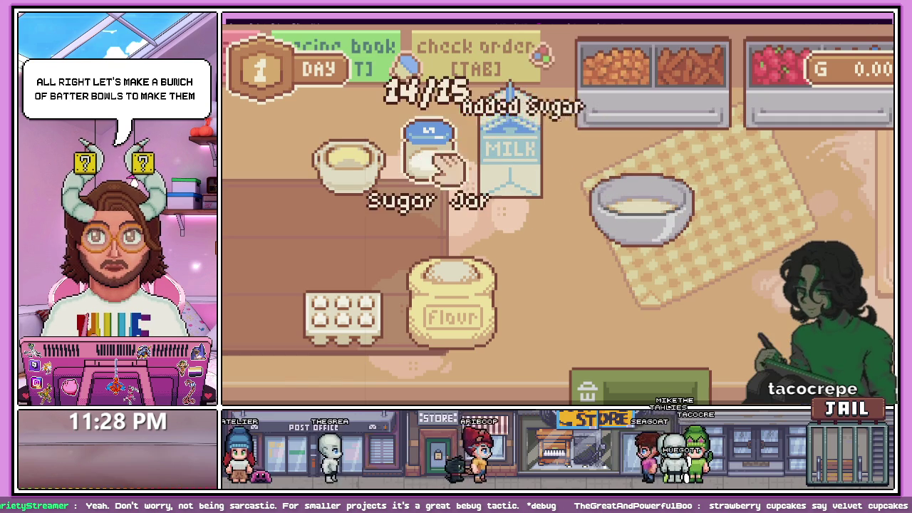
{"action": "mouse_move", "coordinate": [472, 316]}
{"action": "left_mouse_down"}
{"action": "mouse_move", "coordinate": [670, 186]}
{"action": "mouse_move", "coordinate": [627, 289]}
{"action": "left_mouse_up"}
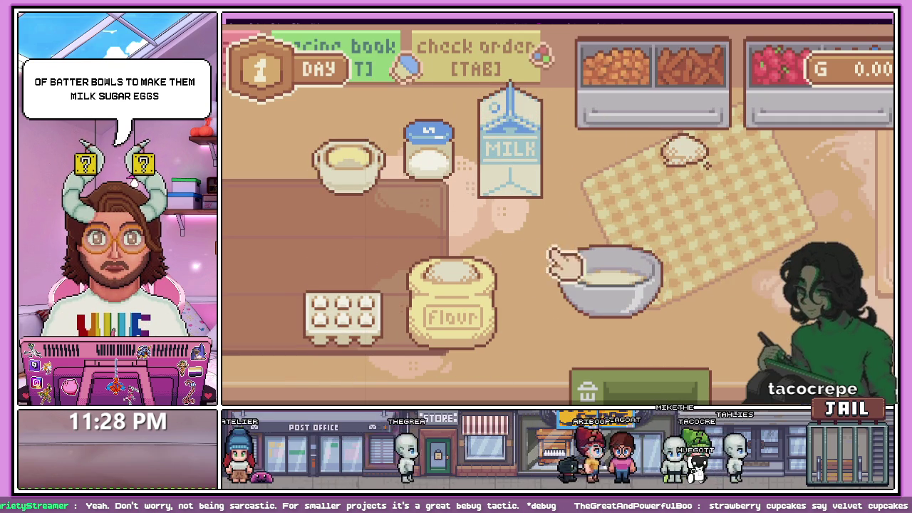
{"action": "left_click_drag", "start_coordinate": [356, 194], "coordinate": [617, 318]}
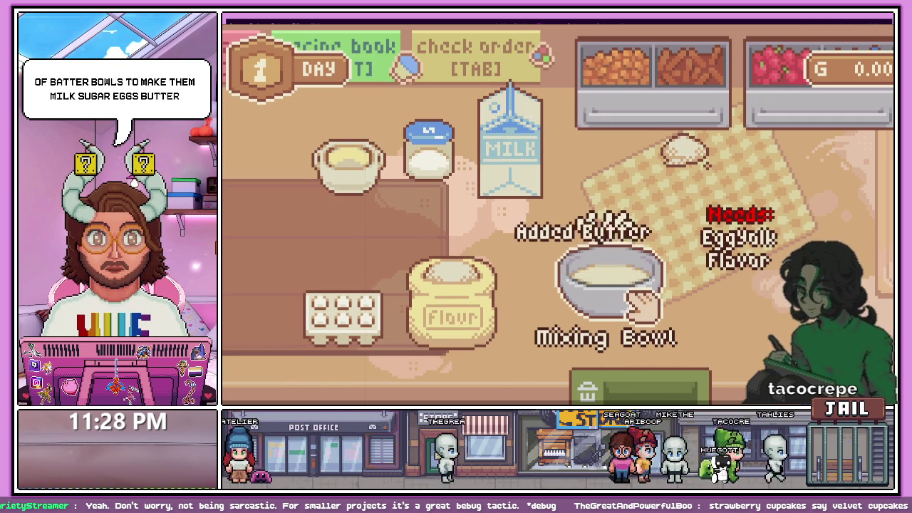
{"action": "mouse_move", "coordinate": [336, 316]}
{"action": "left_mouse_down"}
{"action": "mouse_move", "coordinate": [591, 276]}
{"action": "mouse_move", "coordinate": [636, 305]}
{"action": "mouse_move", "coordinate": [584, 264]}
{"action": "mouse_move", "coordinate": [540, 269]}
{"action": "mouse_move", "coordinate": [537, 246]}
{"action": "left_mouse_up"}
{"action": "right_click", "coordinate": [605, 281]}
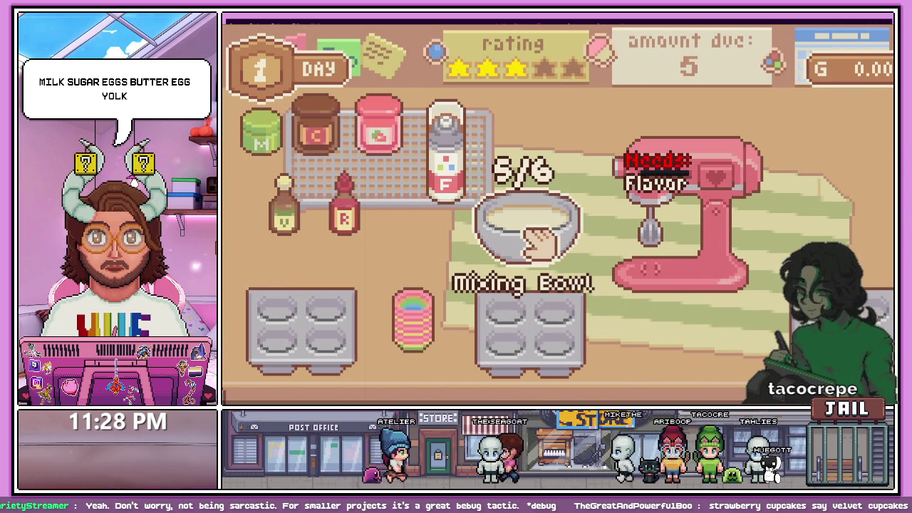
{"action": "left_click", "coordinate": [378, 119]}
{"action": "mouse_move", "coordinate": [528, 231]}
{"action": "left_mouse_down"}
{"action": "mouse_move", "coordinate": [565, 243]}
{"action": "mouse_move", "coordinate": [652, 239]}
{"action": "left_mouse_up"}
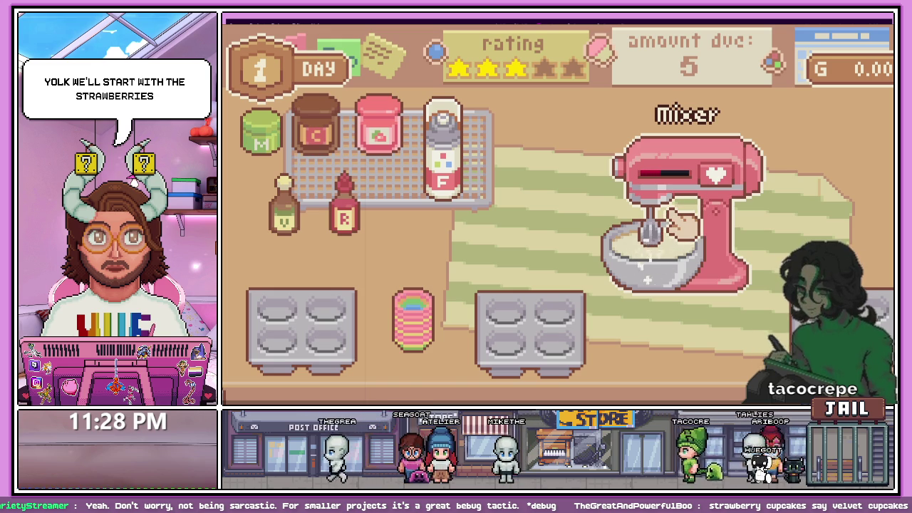
Fill a fresh bowl with flour, sugar, butter, egg and milk
{"action": "key", "text": "a"}
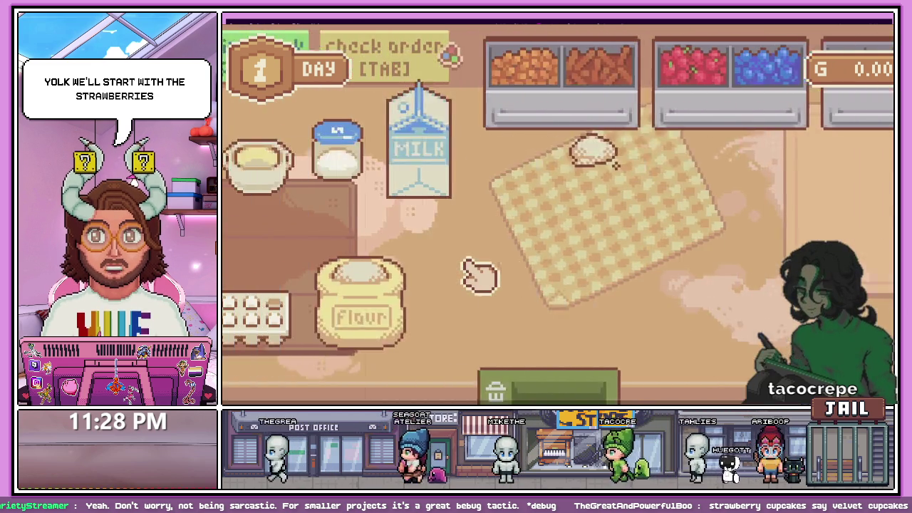
{"action": "key", "text": "a"}
{"action": "key", "text": "d"}
{"action": "mouse_move", "coordinate": [419, 177]}
{"action": "left_mouse_down"}
{"action": "mouse_move", "coordinate": [504, 220]}
{"action": "mouse_move", "coordinate": [554, 264]}
{"action": "mouse_move", "coordinate": [573, 241]}
{"action": "left_mouse_up"}
{"action": "left_click_drag", "start_coordinate": [453, 293], "coordinate": [566, 245]}
{"action": "left_click_drag", "start_coordinate": [428, 150], "coordinate": [574, 259]}
{"action": "left_click_drag", "start_coordinate": [349, 160], "coordinate": [542, 255]}
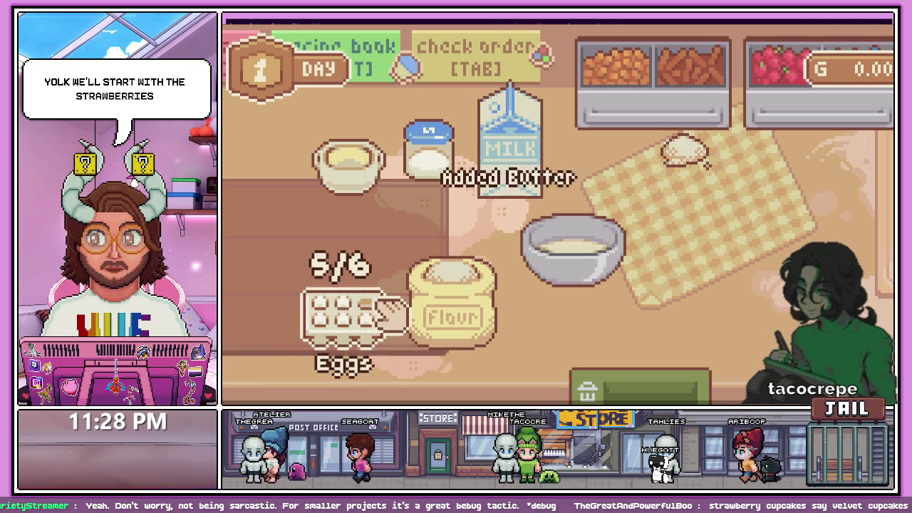
{"action": "left_click_drag", "start_coordinate": [342, 314], "coordinate": [605, 254]}
{"action": "right_click", "coordinate": [605, 254]}
{"action": "mouse_move", "coordinate": [583, 275]}
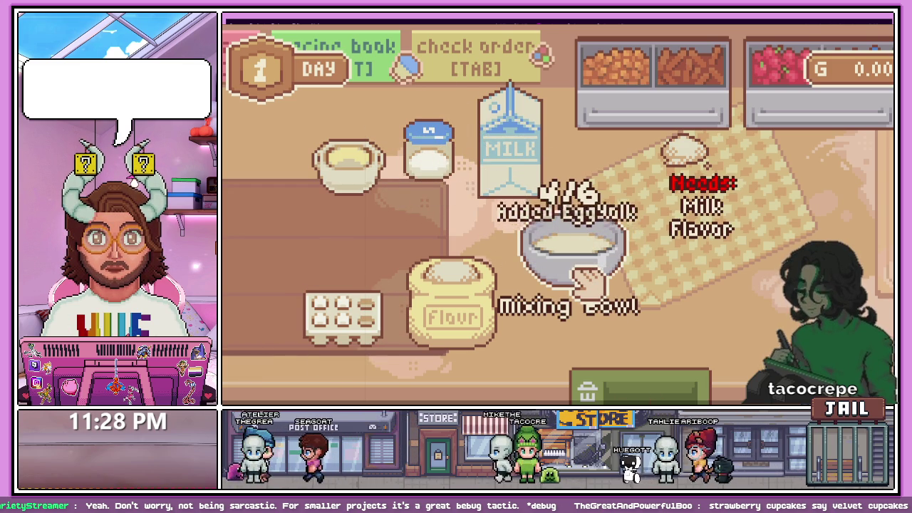
{"action": "left_click_drag", "start_coordinate": [535, 204], "coordinate": [592, 260]}
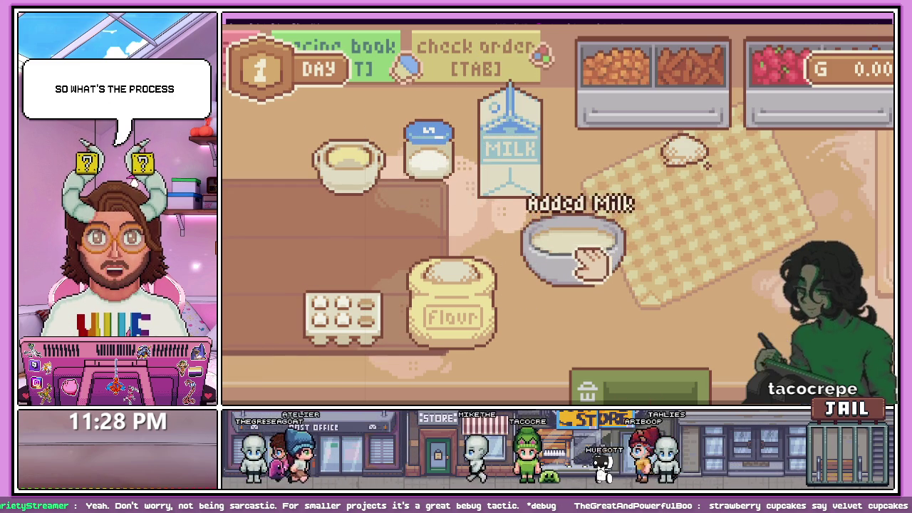
Put the new bowl on the mixer, pour the strawberry batter into the tray, and bake it
{"action": "key", "text": "Right"}
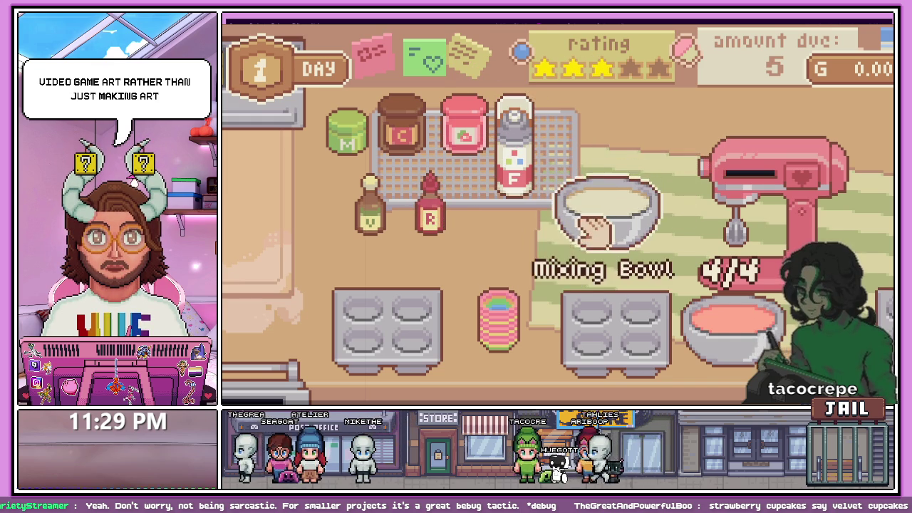
{"action": "key", "text": "Right"}
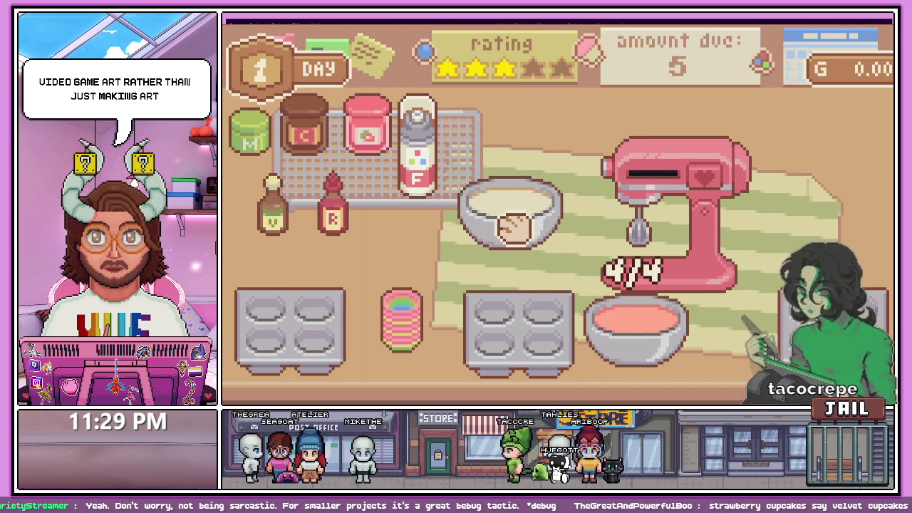
{"action": "left_click_drag", "start_coordinate": [513, 224], "coordinate": [666, 245]}
{"action": "left_click_drag", "start_coordinate": [668, 356], "coordinate": [550, 295]}
{"action": "key", "text": "Left"}
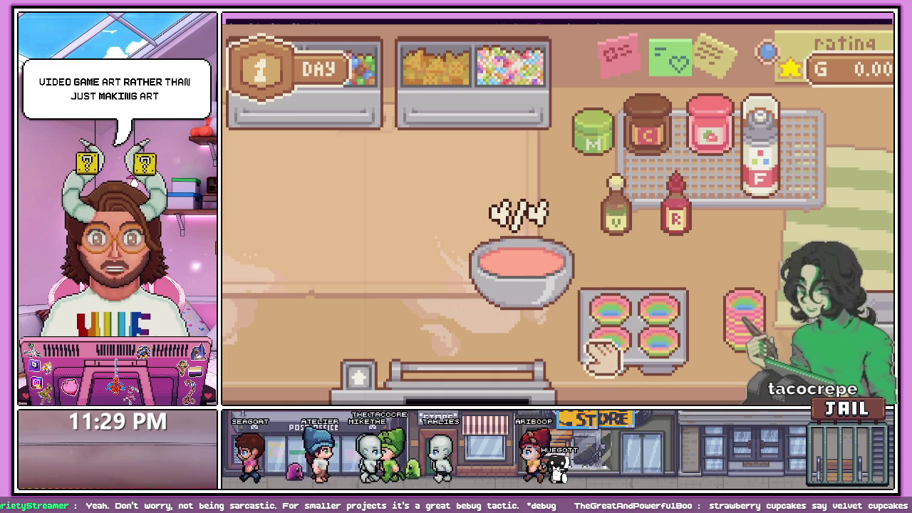
{"action": "left_click", "coordinate": [602, 353]}
{"action": "key", "text": "Right"}
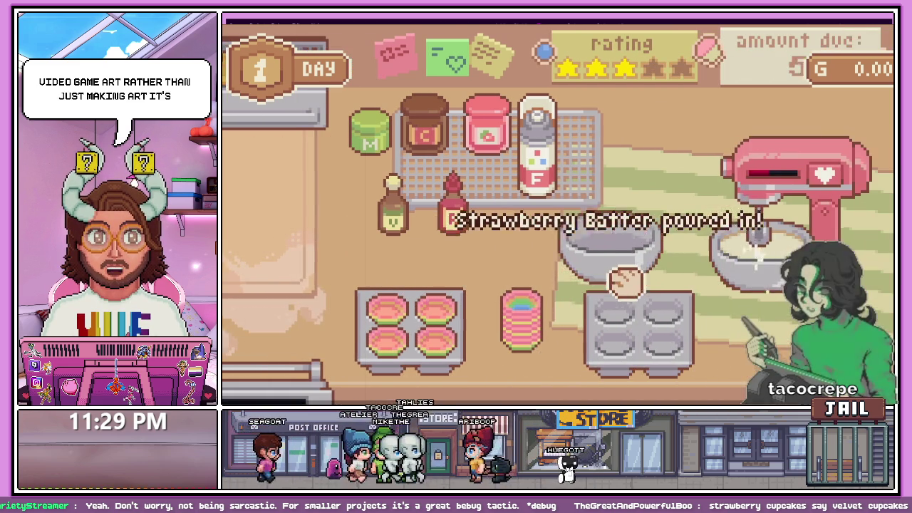
{"action": "mouse_move", "coordinate": [400, 328]}
{"action": "left_mouse_down"}
{"action": "mouse_move", "coordinate": [335, 352]}
{"action": "mouse_move", "coordinate": [388, 360]}
{"action": "mouse_move", "coordinate": [326, 383]}
{"action": "left_mouse_up"}
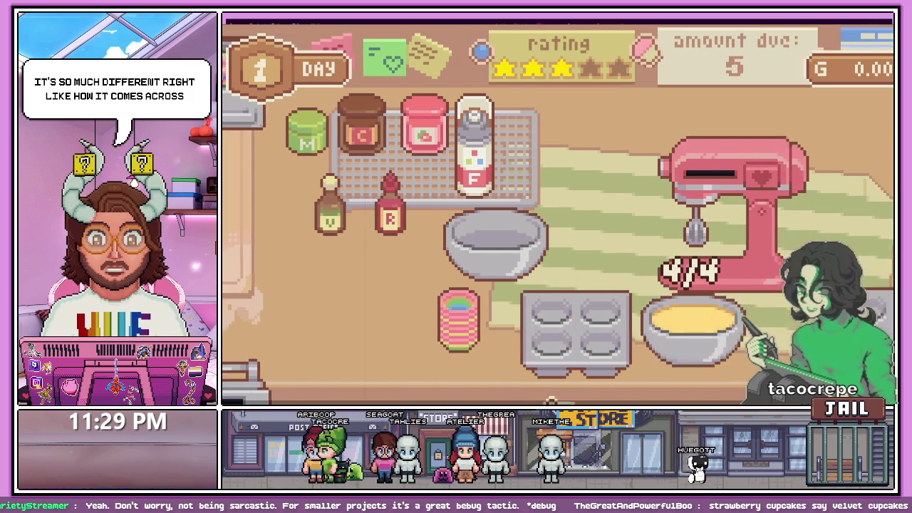
Lift the Vanilla batter off the mixer and fill a new bowl with milk, flour, sugar, butter and egg
{"action": "left_click_drag", "start_coordinate": [678, 362], "coordinate": [577, 191]}
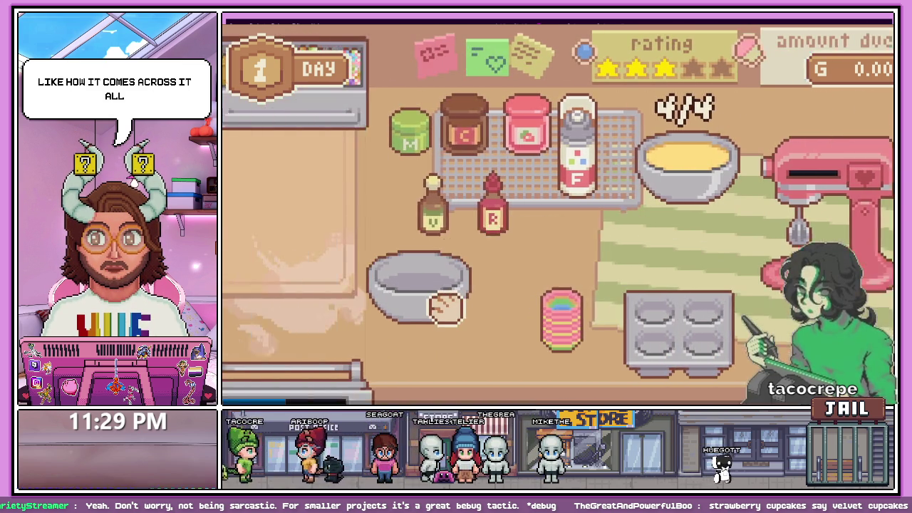
{"action": "mouse_move", "coordinate": [445, 308]}
{"action": "left_mouse_down"}
{"action": "mouse_move", "coordinate": [604, 281]}
{"action": "mouse_move", "coordinate": [578, 288]}
{"action": "left_mouse_up"}
{"action": "left_click_drag", "start_coordinate": [503, 189], "coordinate": [542, 257]}
{"action": "left_click_drag", "start_coordinate": [438, 295], "coordinate": [534, 254]}
{"action": "left_click_drag", "start_coordinate": [407, 183], "coordinate": [450, 231]}
{"action": "mouse_move", "coordinate": [394, 157]}
{"action": "left_mouse_down"}
{"action": "mouse_move", "coordinate": [475, 238]}
{"action": "mouse_move", "coordinate": [527, 257]}
{"action": "left_mouse_up"}
{"action": "mouse_move", "coordinate": [309, 314]}
{"action": "left_mouse_down"}
{"action": "mouse_move", "coordinate": [549, 260]}
{"action": "mouse_move", "coordinate": [585, 388]}
{"action": "left_mouse_up"}
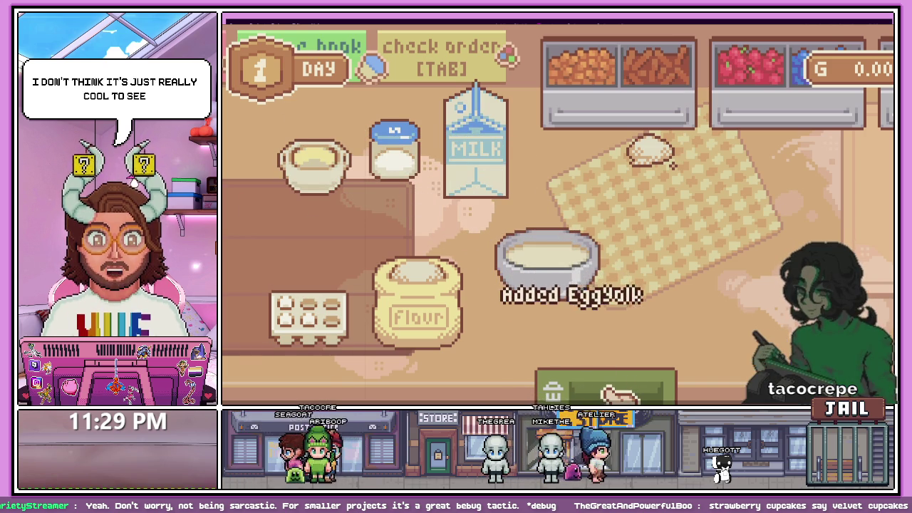
Set the bowl by the oven and take out the baked strawberry cupcake pan
{"action": "left_click", "coordinate": [554, 319]}
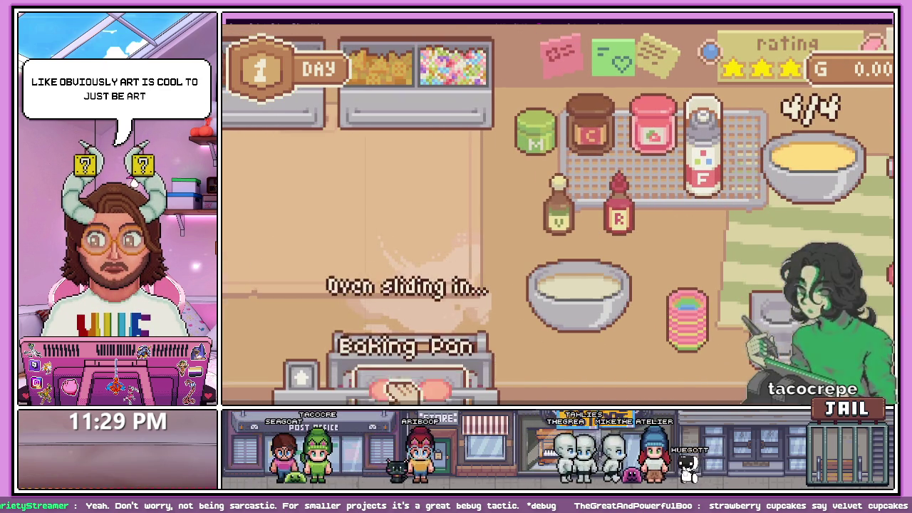
{"action": "left_click", "coordinate": [410, 370]}
{"action": "left_click", "coordinate": [417, 350]}
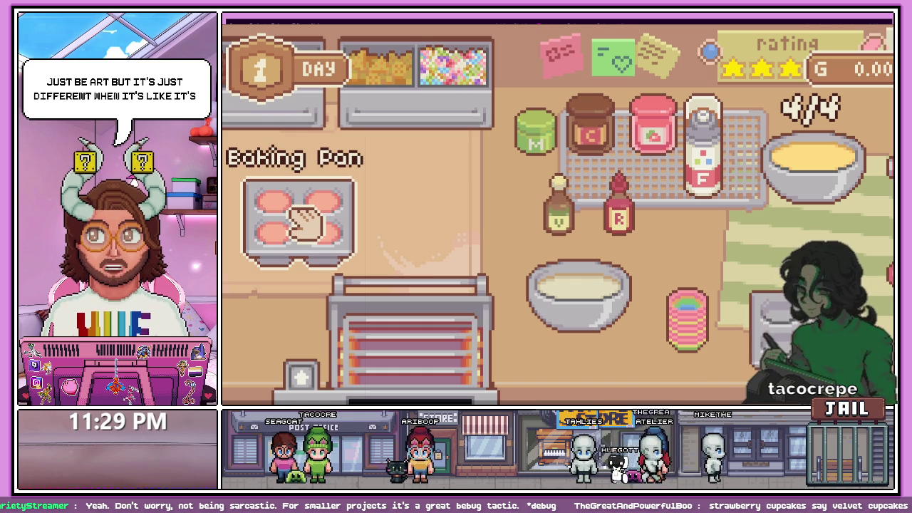
{"action": "left_click", "coordinate": [317, 235]}
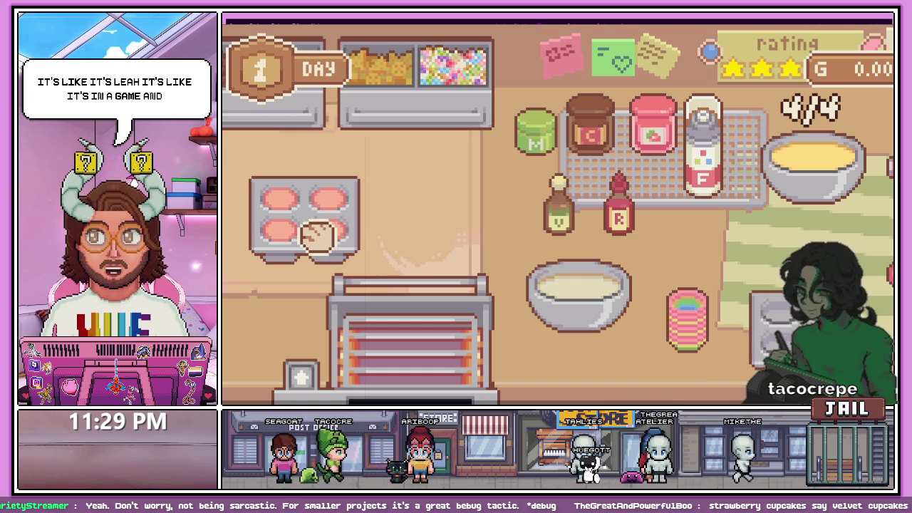
{"action": "mouse_move", "coordinate": [317, 235]}
{"action": "left_mouse_down"}
{"action": "mouse_move", "coordinate": [513, 296]}
{"action": "mouse_move", "coordinate": [378, 204]}
{"action": "left_mouse_up"}
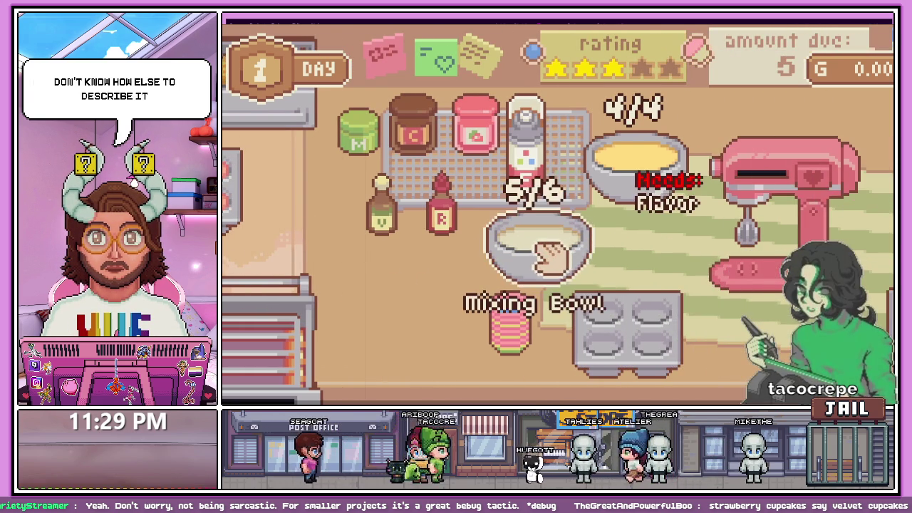
Flavor the bowl with matcha on the mixer and bake the Vanilla batter in a cupcake pan
{"action": "left_click_drag", "start_coordinate": [388, 142], "coordinate": [513, 235]}
{"action": "mouse_move", "coordinate": [527, 242]}
{"action": "left_mouse_down"}
{"action": "mouse_move", "coordinate": [575, 261]}
{"action": "mouse_move", "coordinate": [647, 265]}
{"action": "left_mouse_up"}
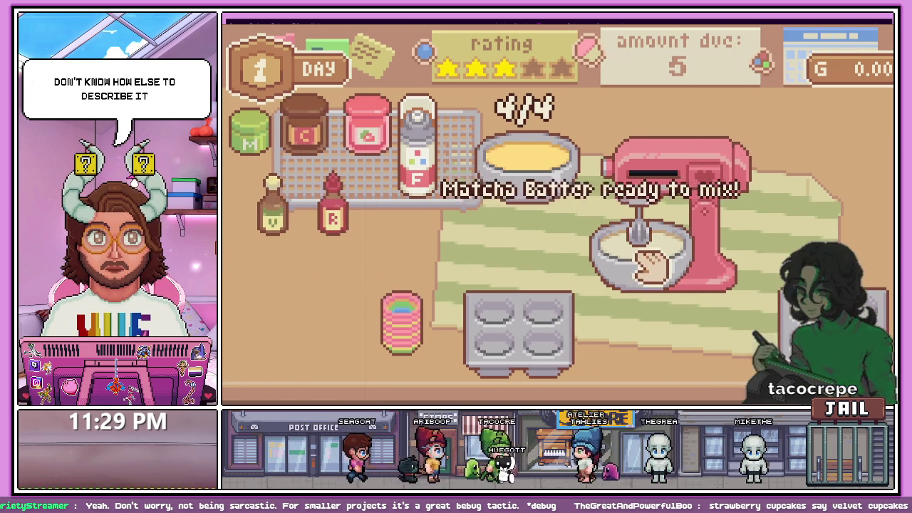
{"action": "left_click_drag", "start_coordinate": [520, 179], "coordinate": [463, 303]}
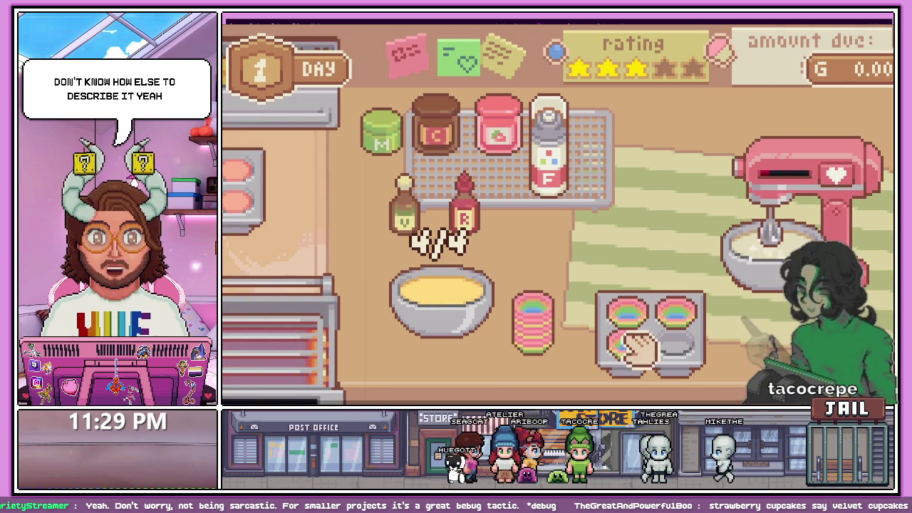
{"action": "mouse_move", "coordinate": [438, 321]}
{"action": "left_mouse_down"}
{"action": "mouse_move", "coordinate": [655, 246]}
{"action": "mouse_move", "coordinate": [649, 339]}
{"action": "mouse_move", "coordinate": [645, 179]}
{"action": "left_mouse_up"}
{"action": "mouse_move", "coordinate": [610, 366]}
{"action": "left_mouse_down"}
{"action": "mouse_move", "coordinate": [444, 350]}
{"action": "mouse_move", "coordinate": [550, 350]}
{"action": "left_mouse_up"}
{"action": "left_click", "coordinate": [354, 378]}
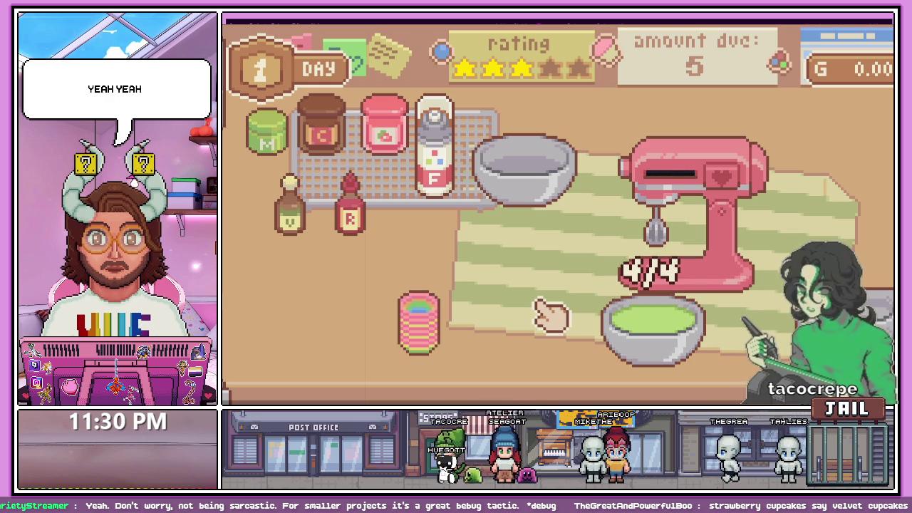
Line the muffin tin with three liners and pour in the matcha batter
{"action": "left_click_drag", "start_coordinate": [526, 324], "coordinate": [467, 338]}
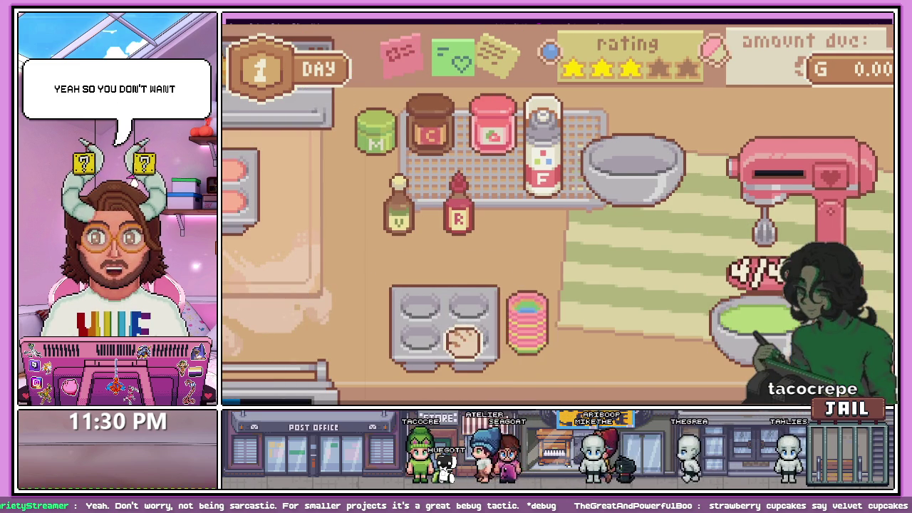
{"action": "left_click_drag", "start_coordinate": [523, 324], "coordinate": [471, 308]}
{"action": "left_click_drag", "start_coordinate": [523, 327], "coordinate": [426, 341]}
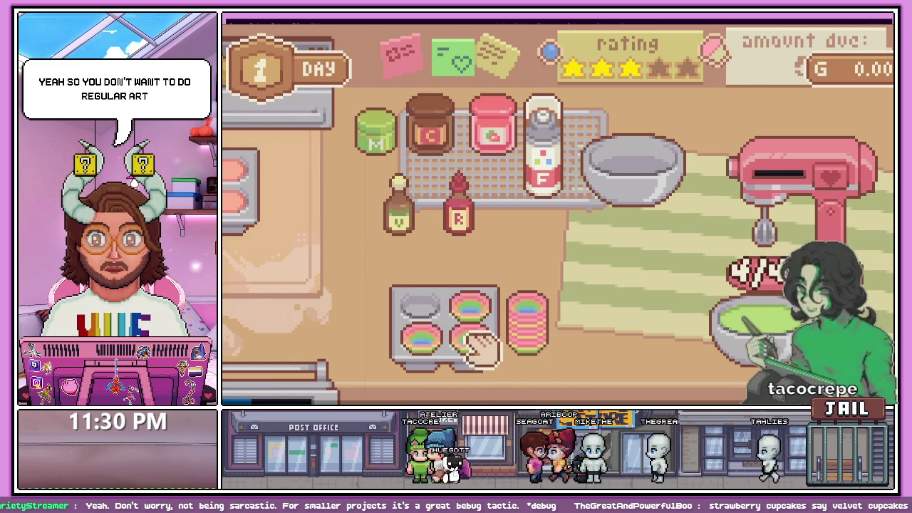
{"action": "left_click_drag", "start_coordinate": [734, 360], "coordinate": [453, 313]}
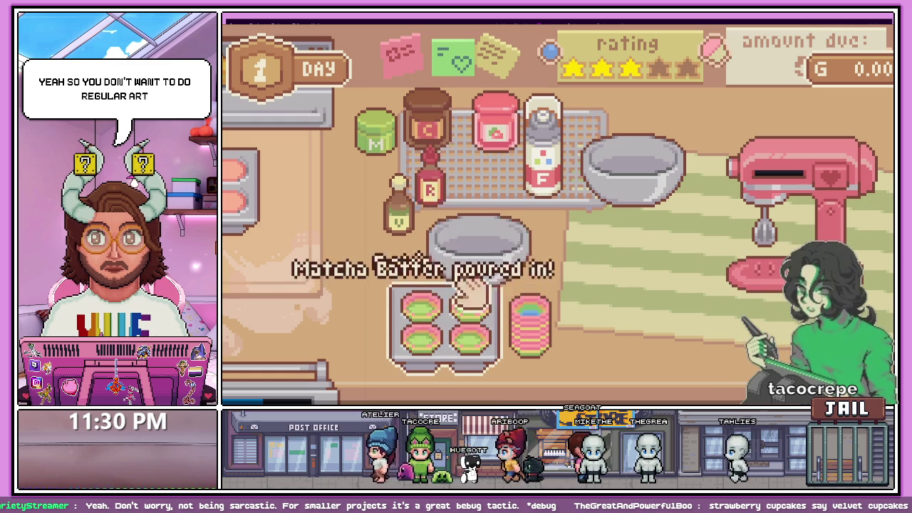
{"action": "left_click_drag", "start_coordinate": [427, 196], "coordinate": [467, 210]}
{"action": "mouse_move", "coordinate": [387, 228]}
{"action": "left_mouse_down"}
{"action": "mouse_move", "coordinate": [392, 204]}
{"action": "mouse_move", "coordinate": [388, 210]}
{"action": "left_mouse_up"}
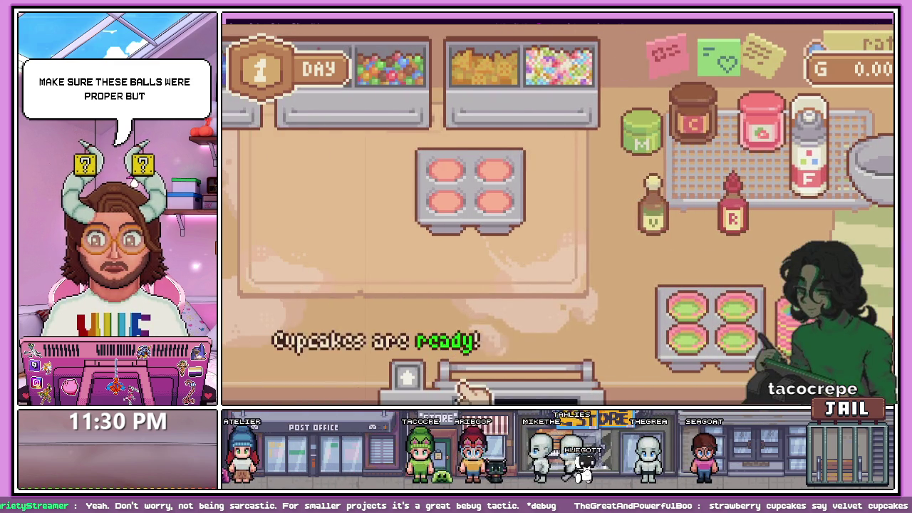
Take out the baked pan, move the strawberry cupcake to the counter, and bake the matcha pan
{"action": "left_click", "coordinate": [513, 385]}
{"action": "mouse_move", "coordinate": [519, 381]}
{"action": "left_mouse_down"}
{"action": "mouse_move", "coordinate": [534, 340]}
{"action": "mouse_move", "coordinate": [347, 238]}
{"action": "left_mouse_up"}
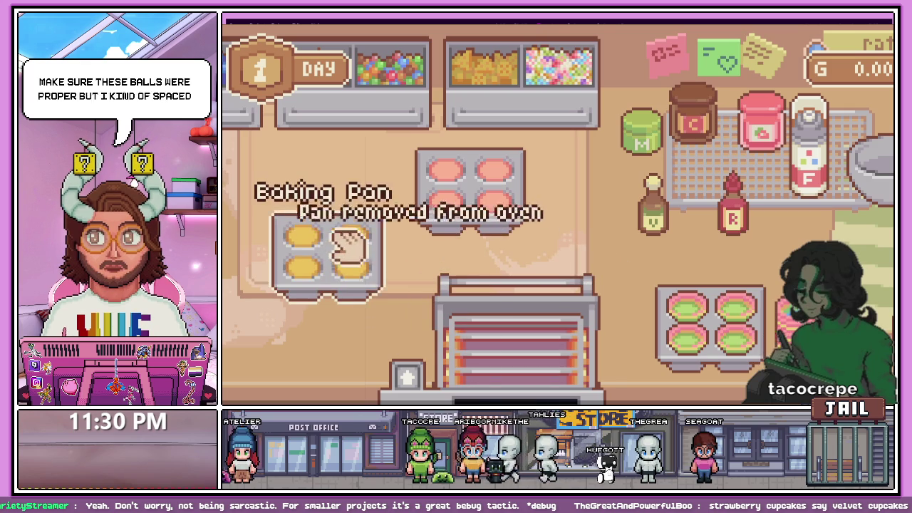
{"action": "mouse_move", "coordinate": [367, 279]}
{"action": "left_mouse_down"}
{"action": "mouse_move", "coordinate": [359, 357]}
{"action": "mouse_move", "coordinate": [300, 261]}
{"action": "mouse_move", "coordinate": [342, 250]}
{"action": "left_mouse_up"}
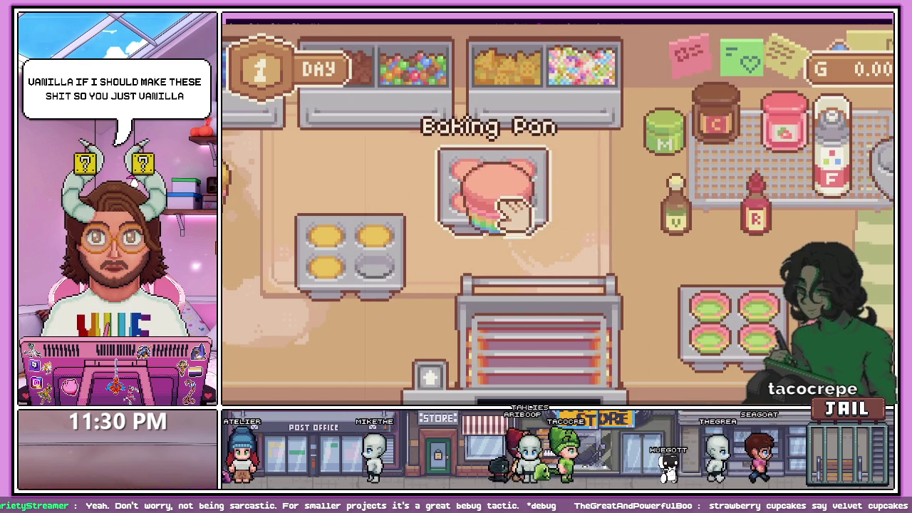
{"action": "mouse_move", "coordinate": [511, 214]}
{"action": "left_mouse_down"}
{"action": "mouse_move", "coordinate": [377, 261]}
{"action": "mouse_move", "coordinate": [377, 285]}
{"action": "left_mouse_up"}
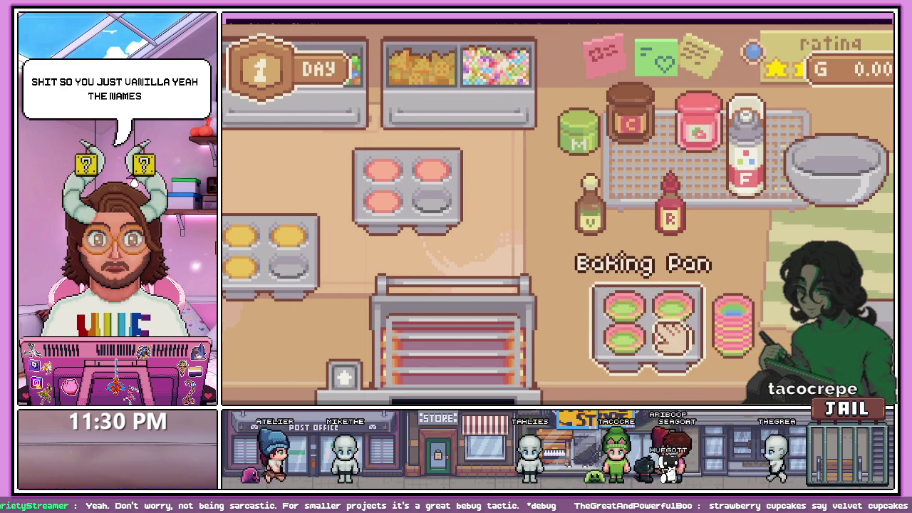
{"action": "left_click_drag", "start_coordinate": [672, 334], "coordinate": [401, 356]}
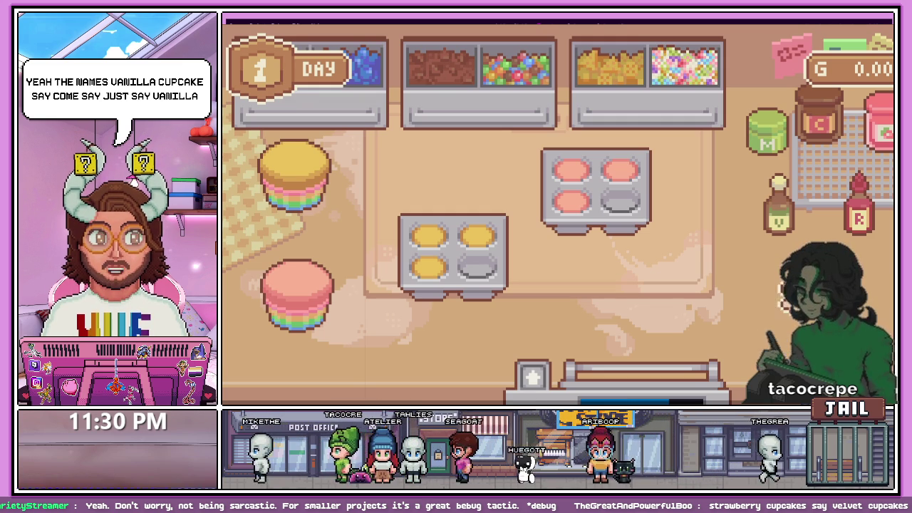
Take the green matcha cupcakes out of the oven and close the empty oven
{"action": "key", "text": "Right"}
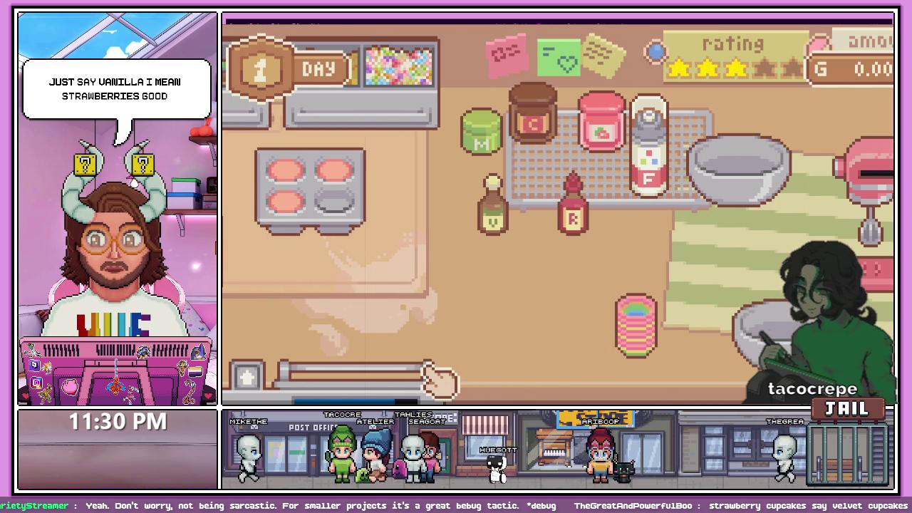
{"action": "key", "text": "Left"}
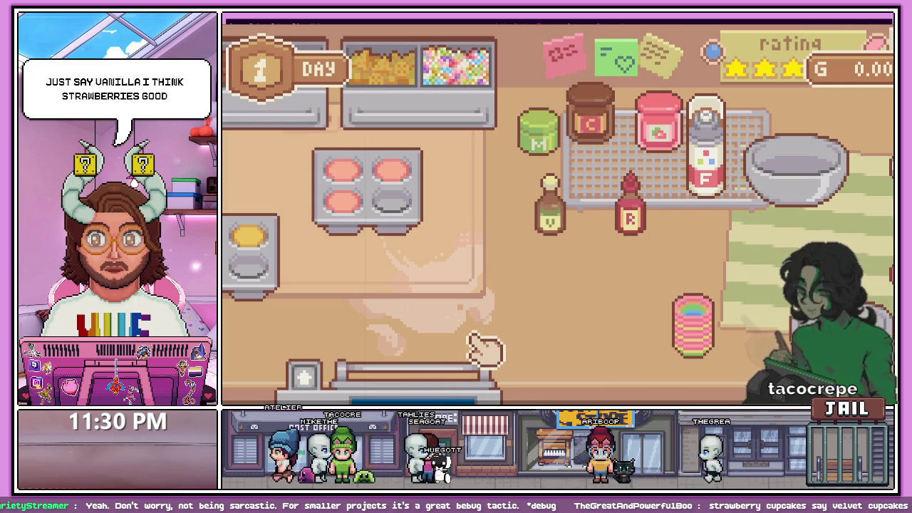
{"action": "mouse_move", "coordinate": [444, 383]}
{"action": "left_mouse_down"}
{"action": "mouse_move", "coordinate": [452, 362]}
{"action": "mouse_move", "coordinate": [617, 359]}
{"action": "left_mouse_up"}
{"action": "left_click_drag", "start_coordinate": [605, 322], "coordinate": [503, 231]}
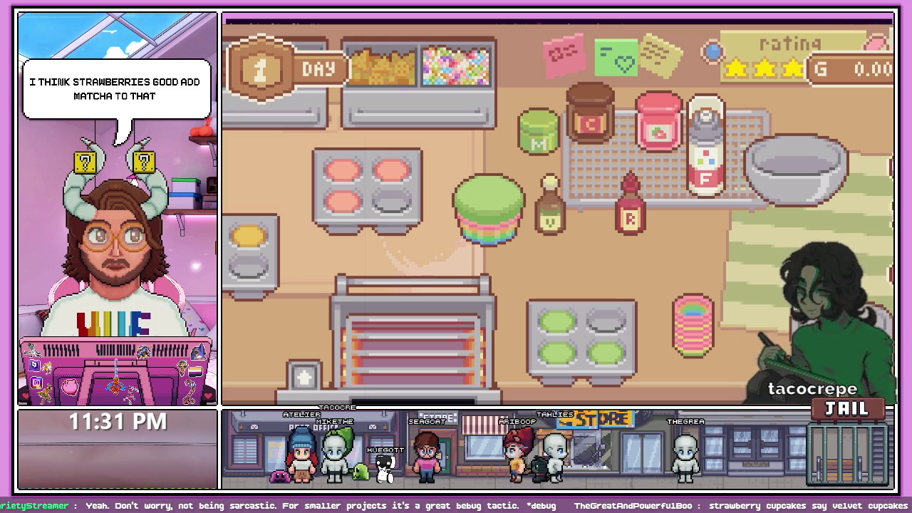
{"action": "left_click", "coordinate": [479, 311]}
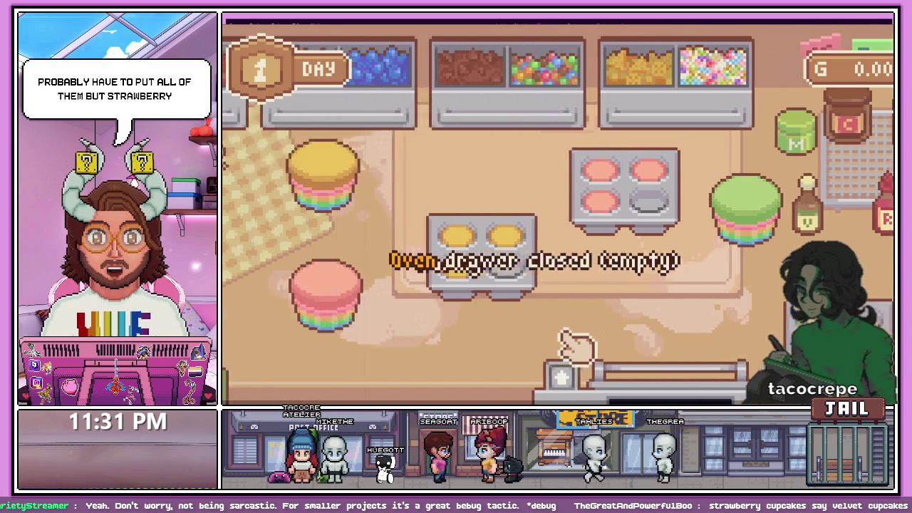
Fill the mixing bowl with milk, flour, sugar, butter and an egg
{"action": "key", "text": "Right"}
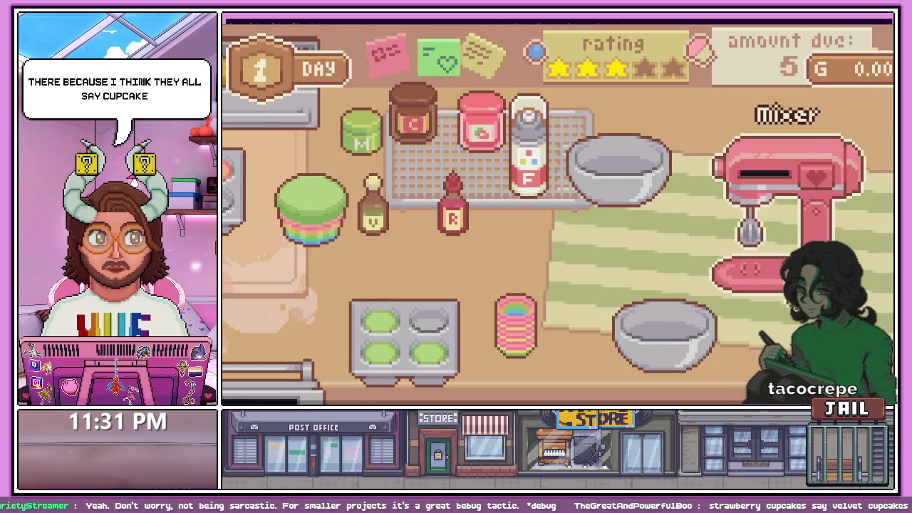
{"action": "key", "text": "Left"}
{"action": "mouse_move", "coordinate": [650, 347]}
{"action": "left_mouse_down"}
{"action": "mouse_move", "coordinate": [451, 306]}
{"action": "mouse_move", "coordinate": [559, 278]}
{"action": "left_mouse_up"}
{"action": "left_click_drag", "start_coordinate": [485, 143], "coordinate": [587, 254]}
{"action": "left_click", "coordinate": [438, 305]}
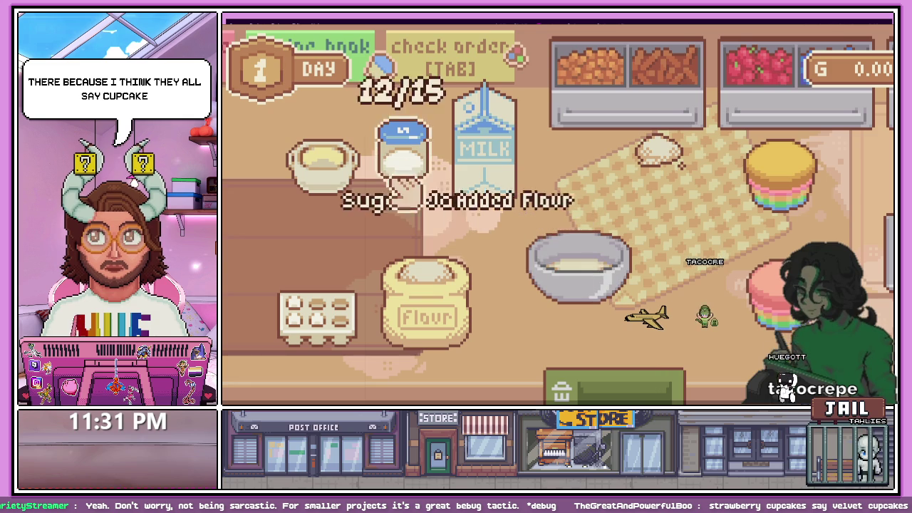
{"action": "left_click", "coordinate": [403, 153]}
{"action": "left_click", "coordinate": [323, 164]}
{"action": "left_click", "coordinate": [317, 314]}
{"action": "right_click", "coordinate": [580, 292]}
{"action": "mouse_move", "coordinate": [598, 296]}
{"action": "left_mouse_down"}
{"action": "mouse_move", "coordinate": [576, 295]}
{"action": "mouse_move", "coordinate": [616, 305]}
{"action": "mouse_move", "coordinate": [605, 310]}
{"action": "left_mouse_up"}
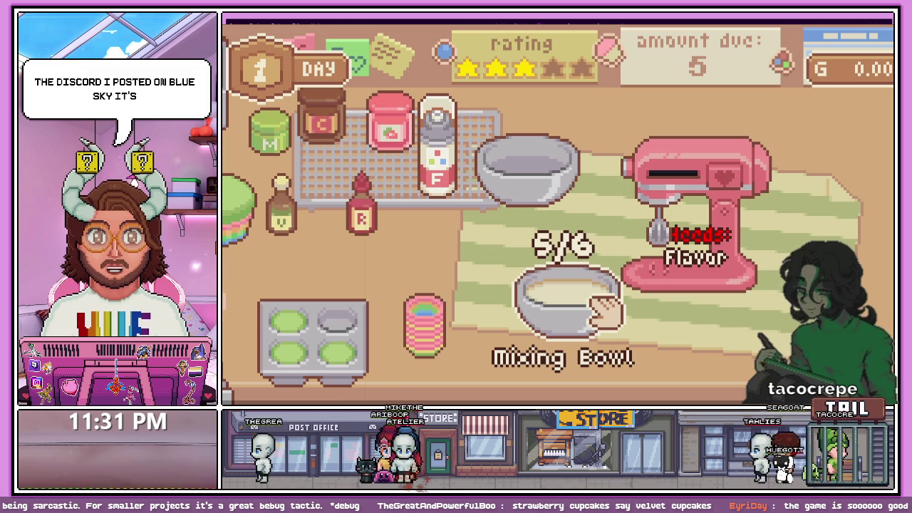
Set the bowl by the mixer, add Cocoa, mix it into chocolate batter, and take it out
{"action": "mouse_move", "coordinate": [577, 275]}
{"action": "left_mouse_down"}
{"action": "mouse_move", "coordinate": [501, 295]}
{"action": "mouse_move", "coordinate": [522, 277]}
{"action": "left_mouse_up"}
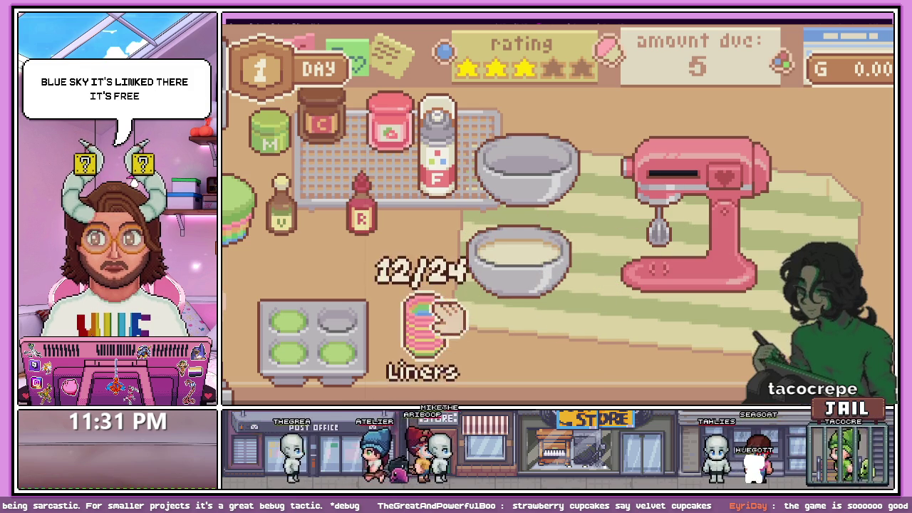
{"action": "left_click_drag", "start_coordinate": [555, 285], "coordinate": [525, 279]}
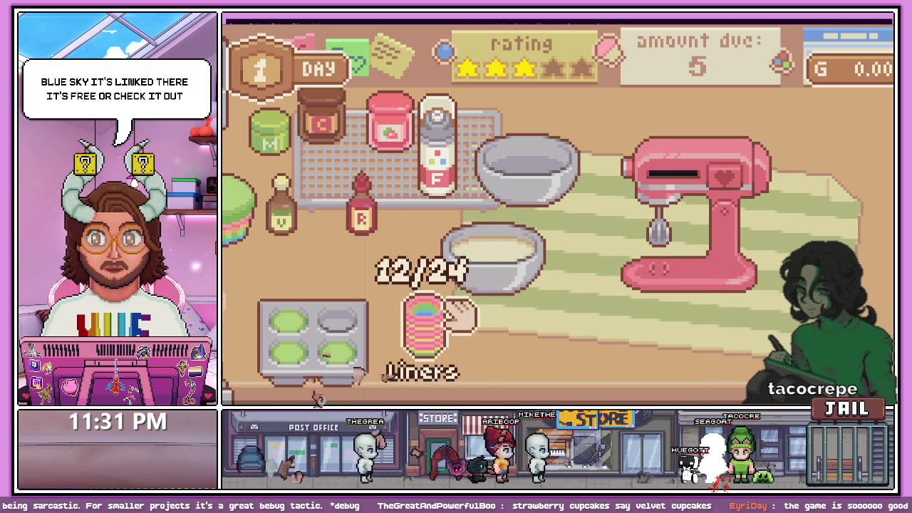
{"action": "mouse_move", "coordinate": [342, 143]}
{"action": "left_mouse_down"}
{"action": "mouse_move", "coordinate": [489, 261]}
{"action": "mouse_move", "coordinate": [689, 279]}
{"action": "left_mouse_up"}
{"action": "left_click", "coordinate": [736, 186]}
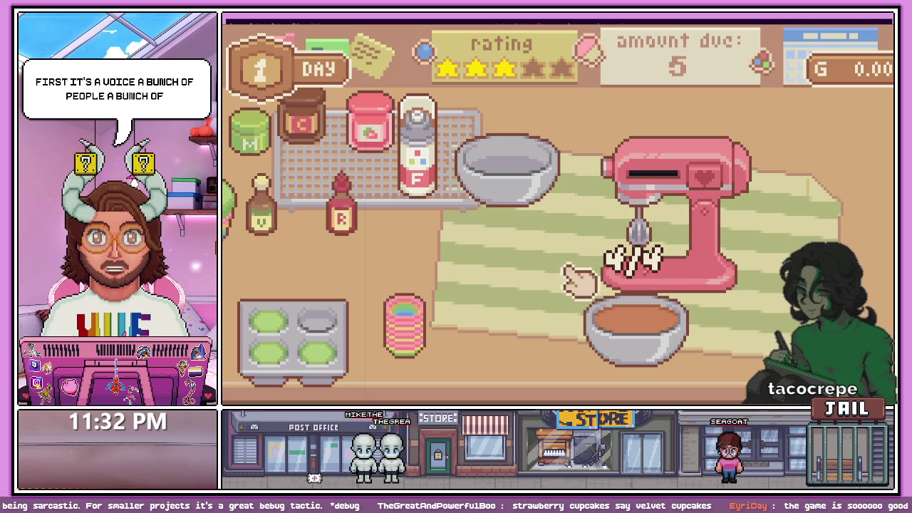
{"action": "left_click", "coordinate": [662, 358]}
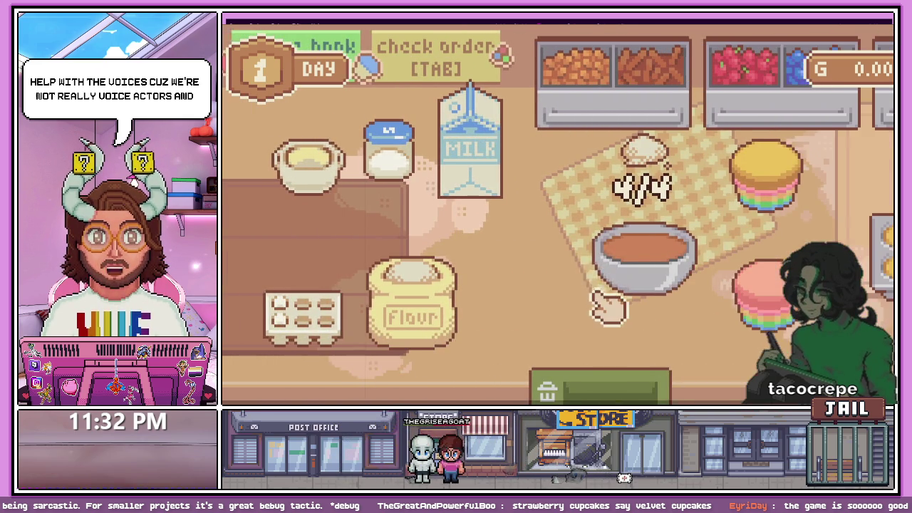
Move three pink strawberry cupcakes from the baking pan onto the table
{"action": "key", "text": "d"}
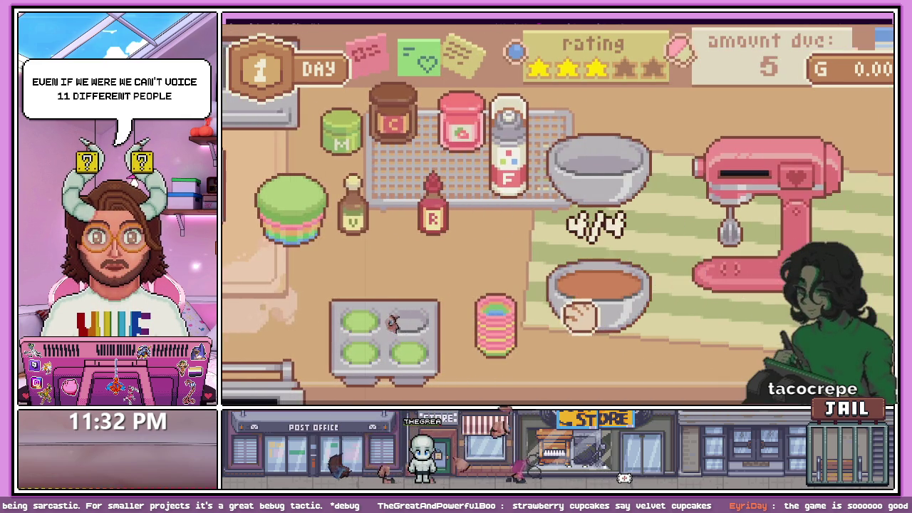
{"action": "key", "text": "a"}
{"action": "key", "text": "d"}
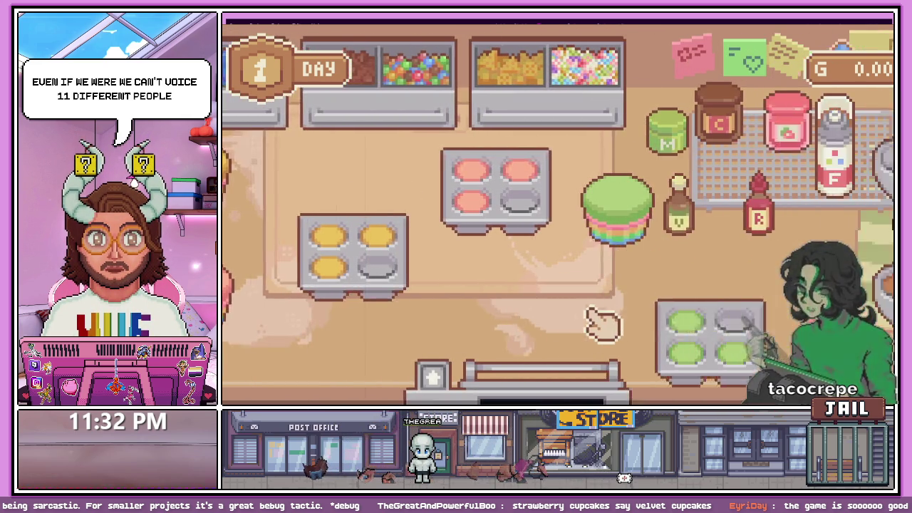
{"action": "key", "text": "a"}
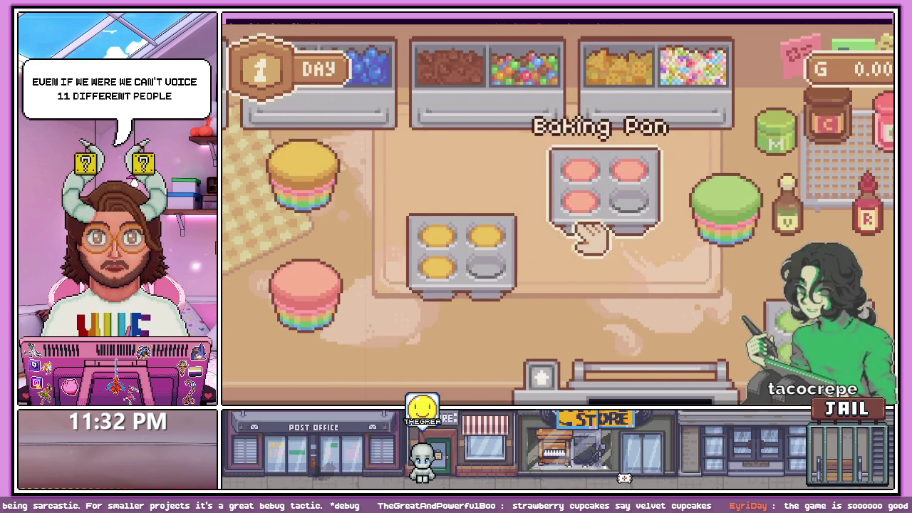
{"action": "key", "text": "a"}
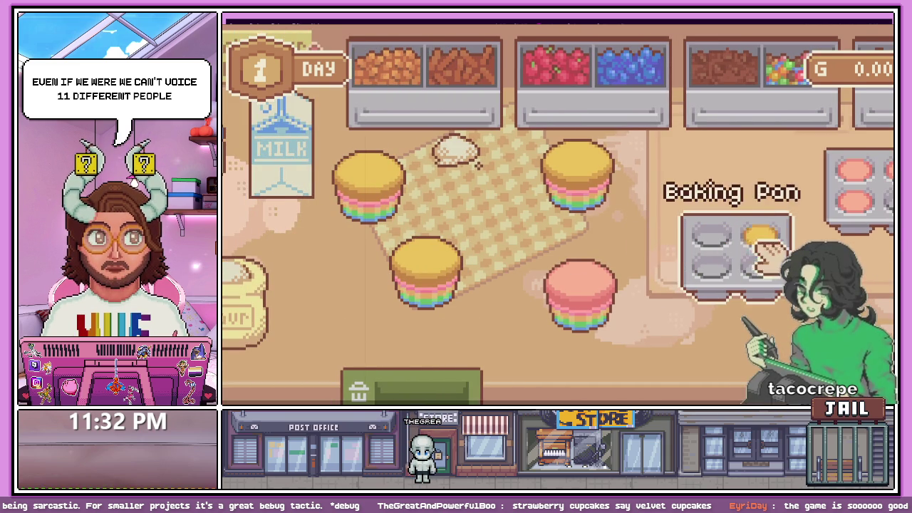
{"action": "key", "text": "d"}
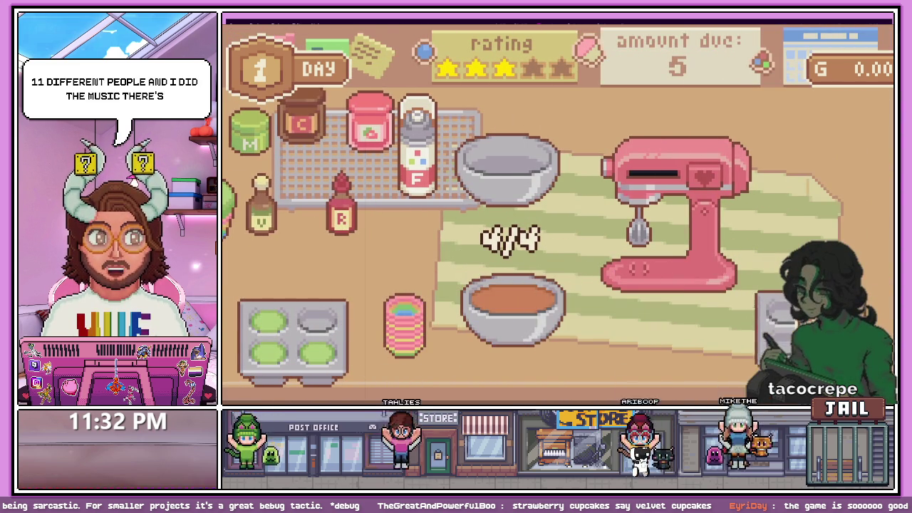
{"action": "key", "text": "a"}
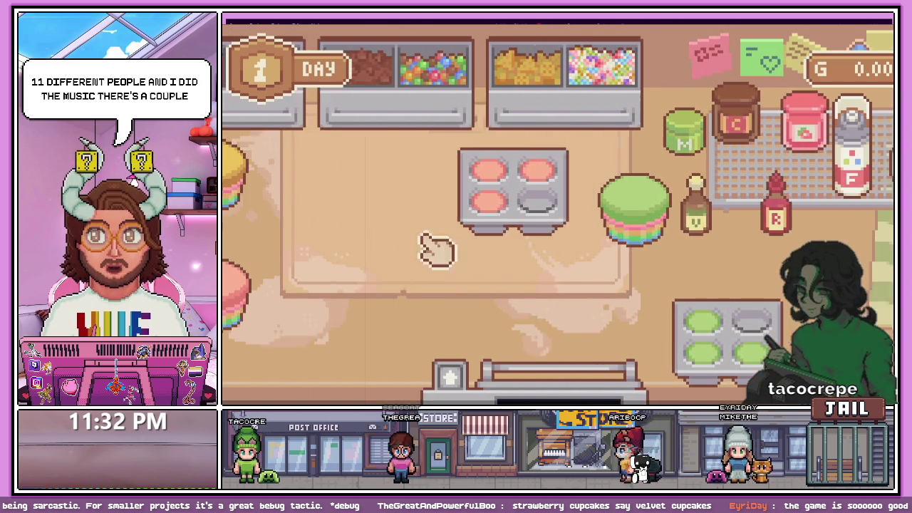
{"action": "key", "text": "a"}
{"action": "left_click", "coordinate": [452, 235]}
{"action": "left_click", "coordinate": [654, 172]}
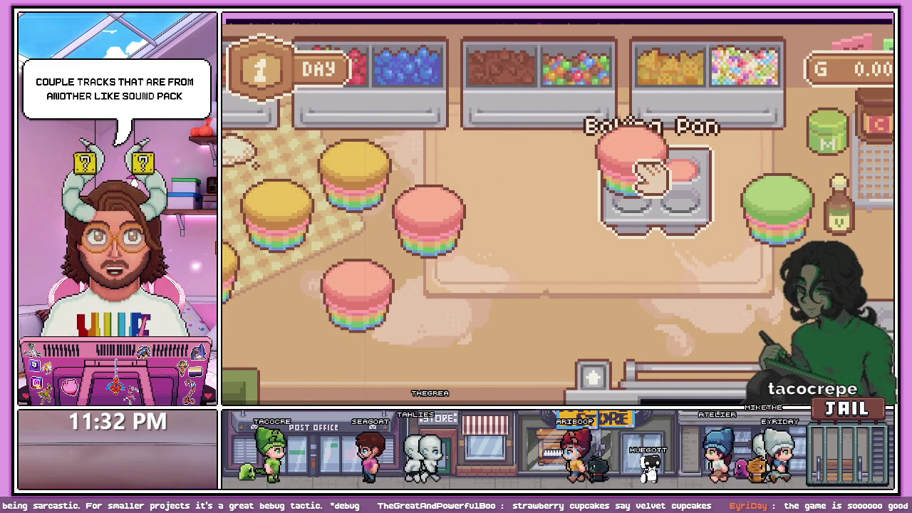
{"action": "left_click", "coordinate": [539, 175]}
{"action": "left_click", "coordinate": [677, 178]}
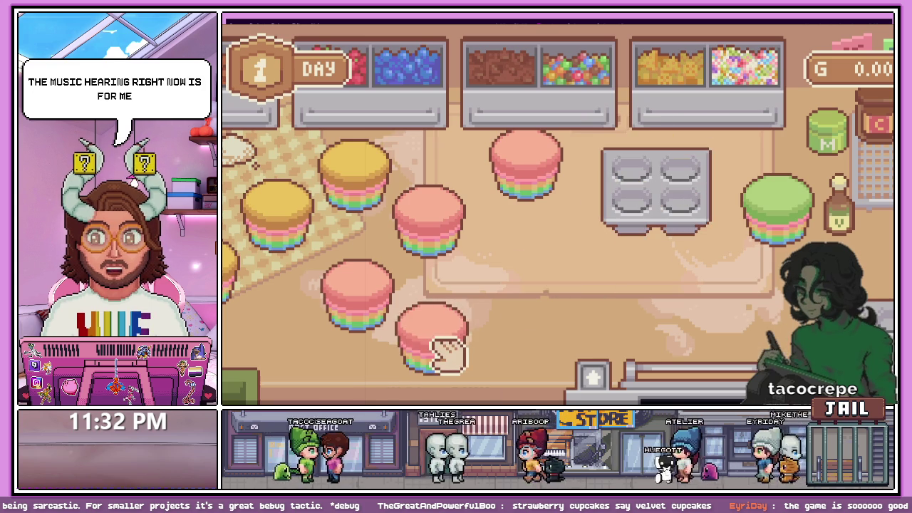
{"action": "left_click", "coordinate": [438, 354]}
Pan the kitchen between the mixer station, shelf area and cupcake area
{"action": "key", "text": "a"}
{"action": "key", "text": "d"}
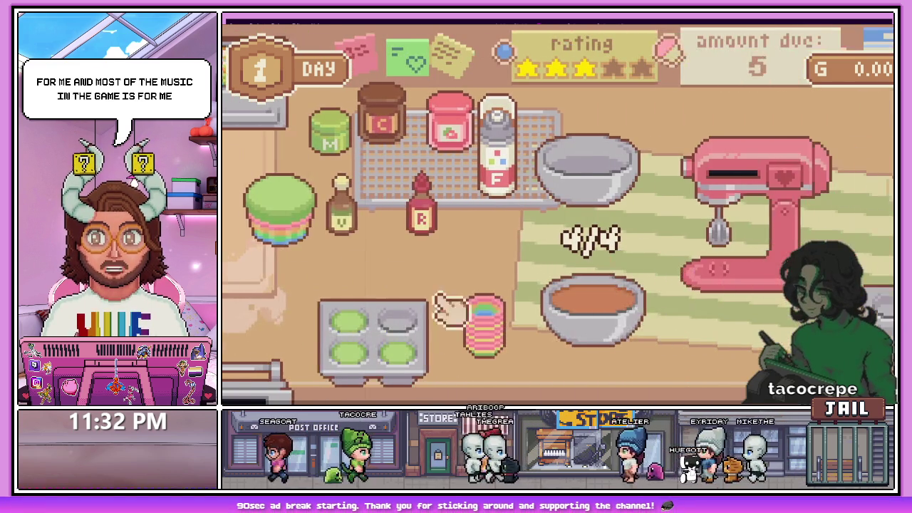
{"action": "key", "text": "d"}
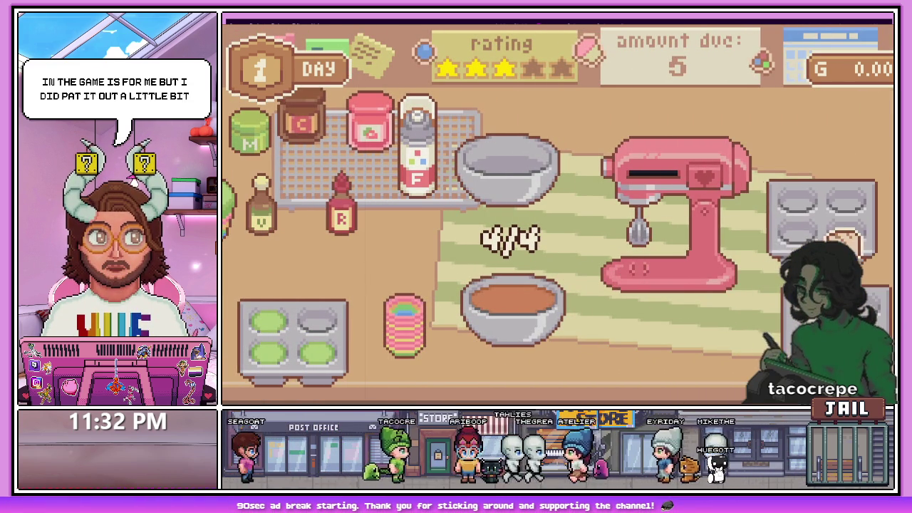
{"action": "key", "text": "a"}
{"action": "key", "text": "d"}
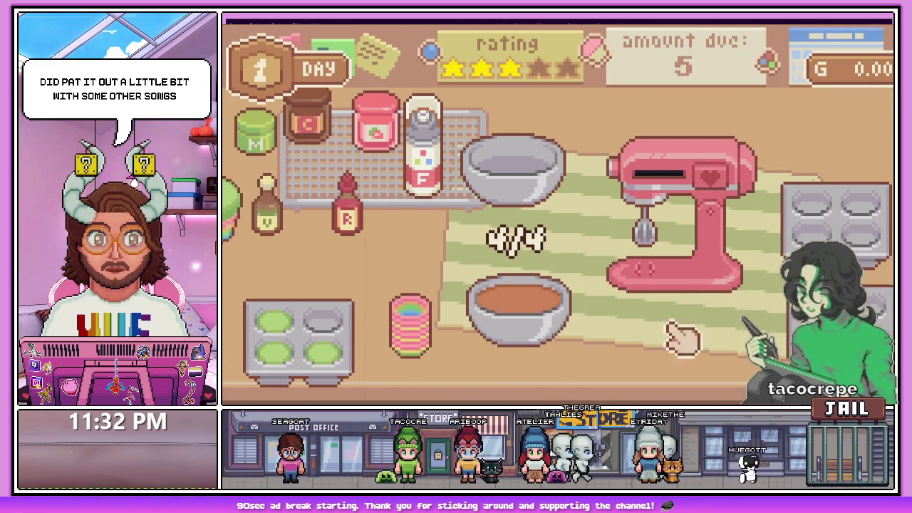
{"action": "key", "text": "d"}
{"action": "key", "text": "a"}
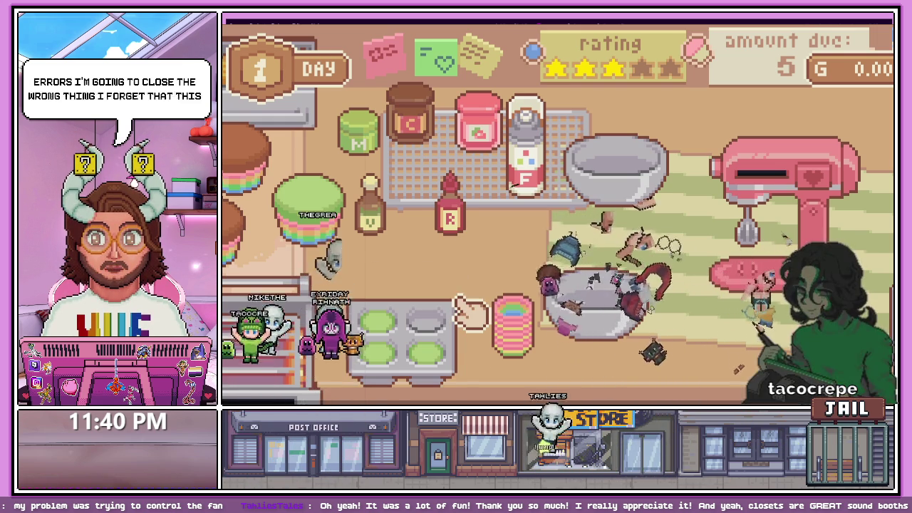
Leave the game's fullscreen mode with Escape, returning it to the itch.io page
{"action": "key", "text": "Escape"}
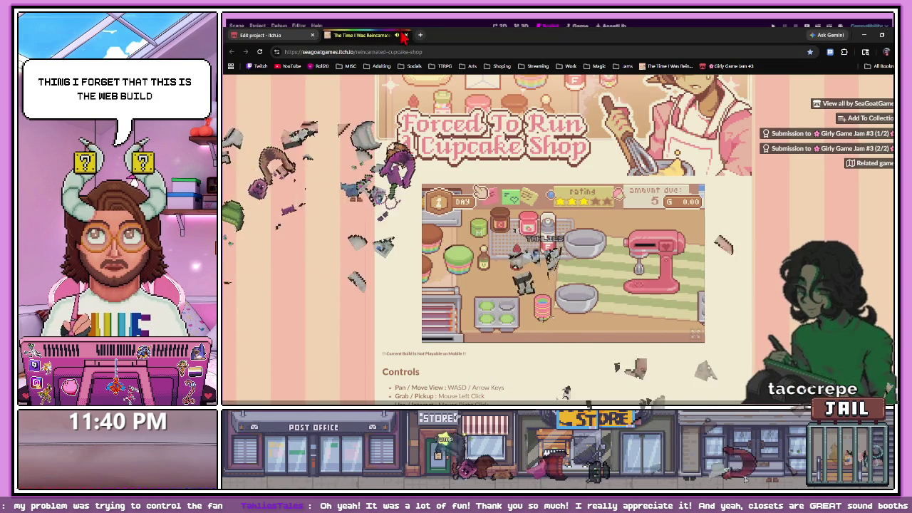
Switch from the browser back to the Godot editor window via the taskbar
{"action": "left_click", "coordinate": [864, 34]}
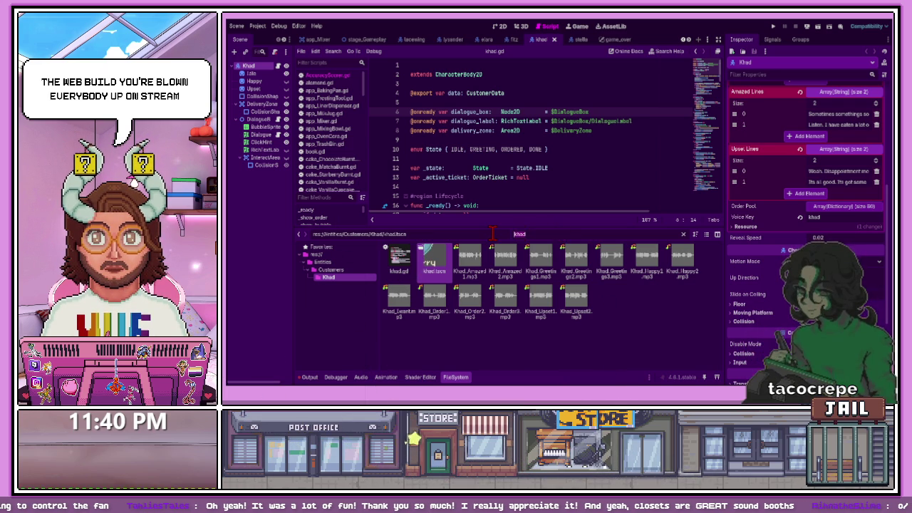
Filter the FileSystem by 'cupcake' and open cake_VelvetCupcake.tscn
{"action": "key", "text": "BackSpace"}
{"action": "key", "text": "BackSpace"}
{"action": "key", "text": "BackSpace"}
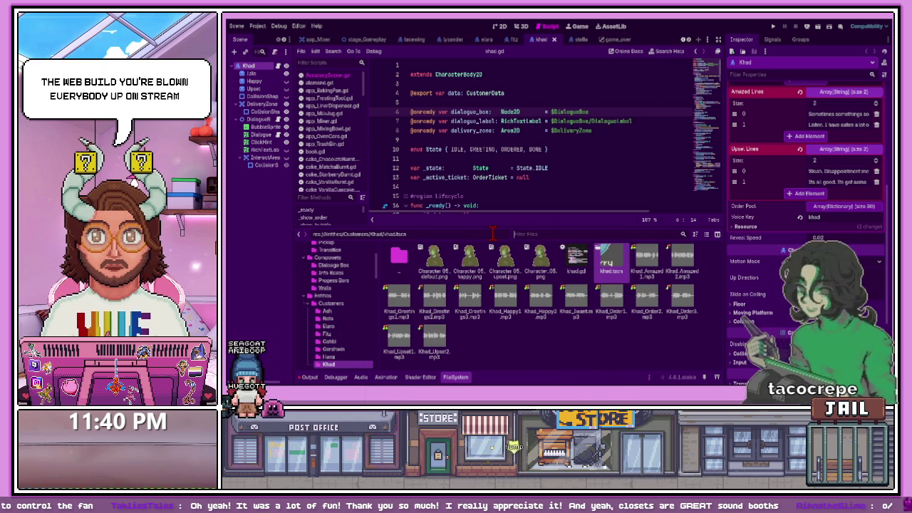
{"action": "type", "text": "cup"}
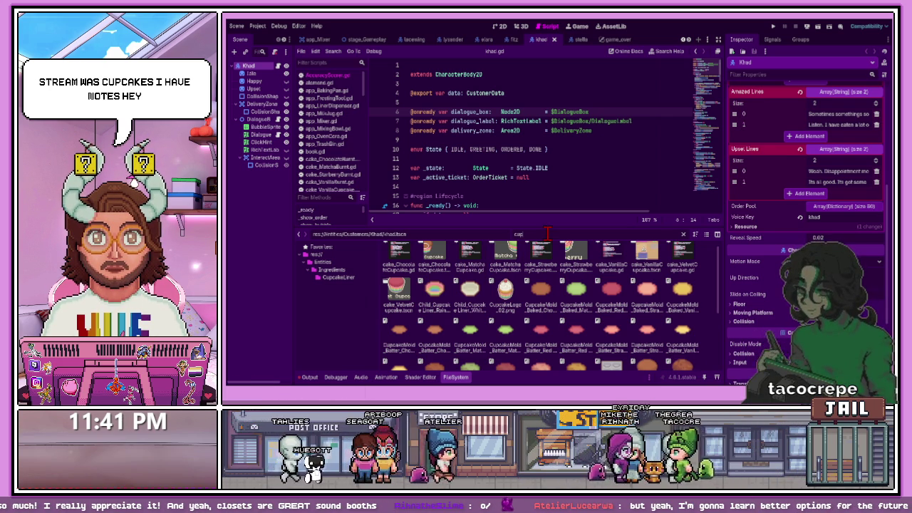
{"action": "type", "text": "cake"}
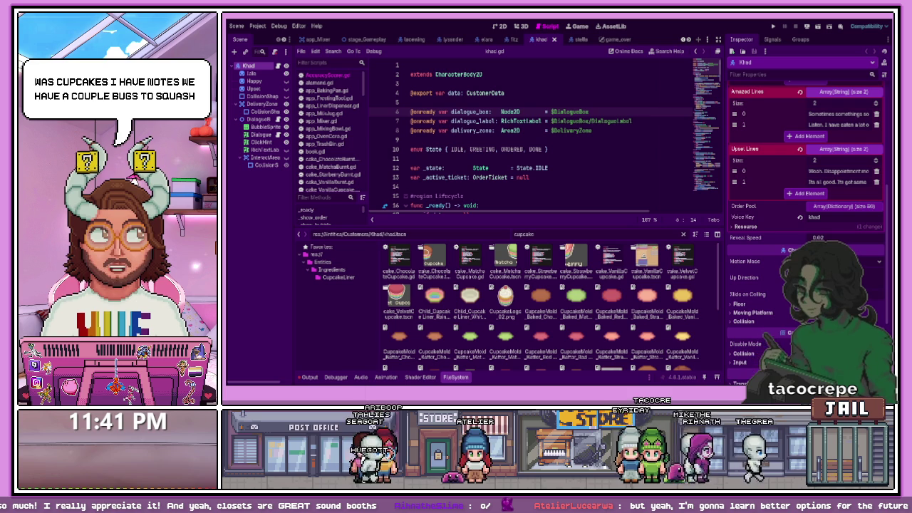
{"action": "left_click", "coordinate": [541, 299]}
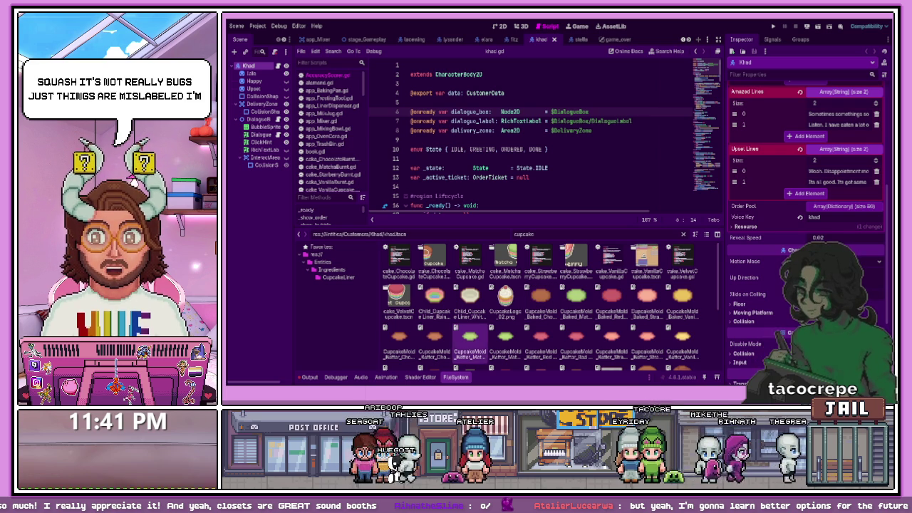
{"action": "left_click", "coordinate": [405, 309]}
{"action": "double_click", "coordinate": [406, 312]}
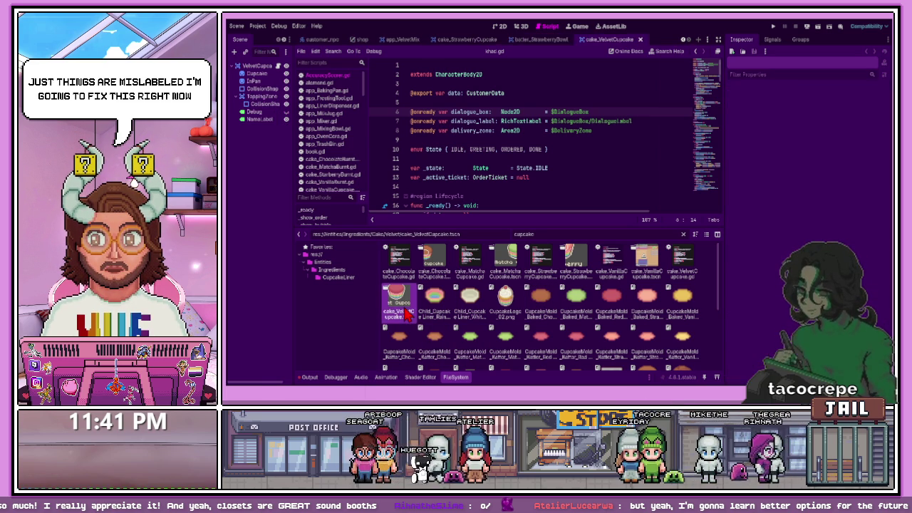
Shorten the Velvet cupcake's NameLabel text to 'Velvet' and save the scene
{"action": "left_click", "coordinate": [501, 29]}
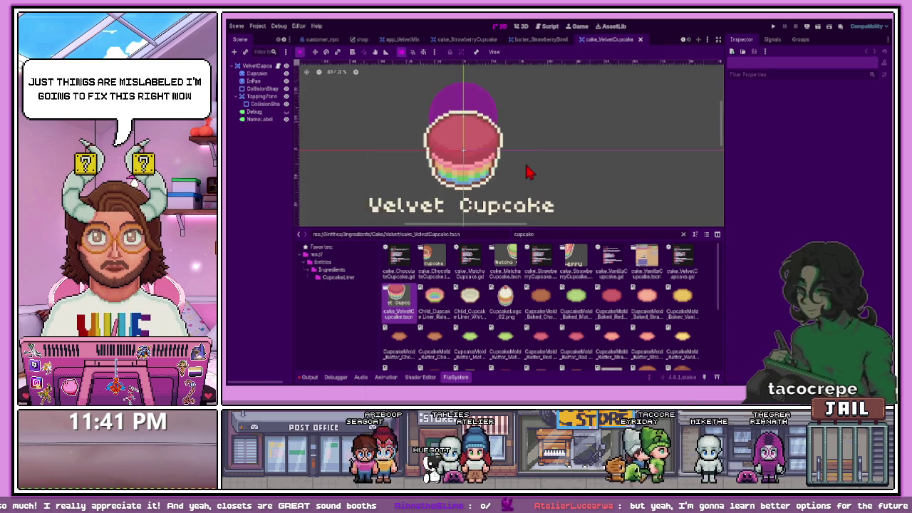
{"action": "left_click", "coordinate": [473, 205]}
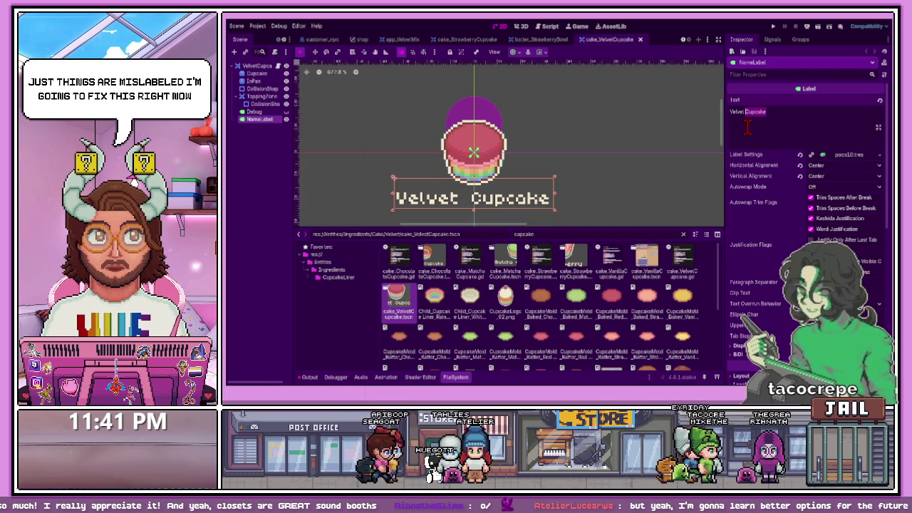
{"action": "key", "text": "ctrl+BackSpace"}
{"action": "key", "text": "BackSpace"}
{"action": "left_click", "coordinate": [604, 181]}
{"action": "key", "text": "ctrl+s"}
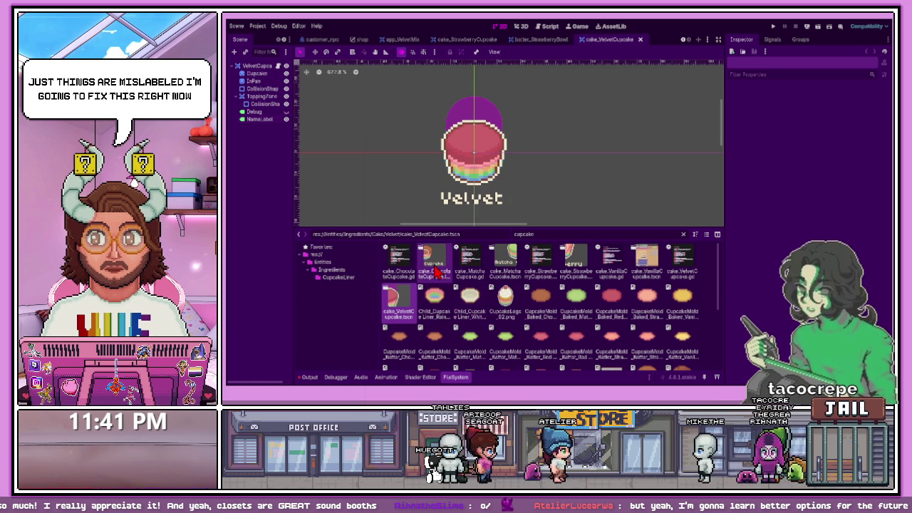
Open cake_ChocolateCupcake, change its NameLabel text to 'Chocolate', and save
{"action": "double_click", "coordinate": [434, 257]}
{"action": "left_click", "coordinate": [458, 204]}
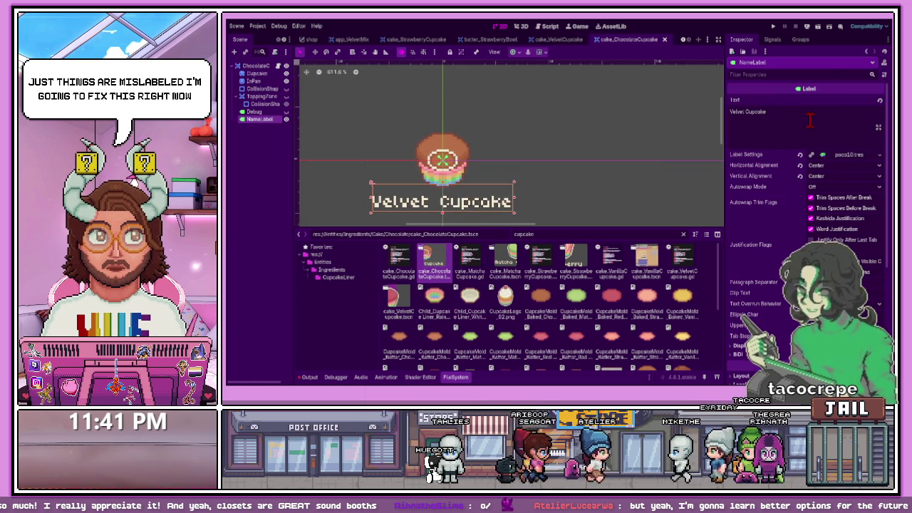
{"action": "left_click", "coordinate": [257, 66]}
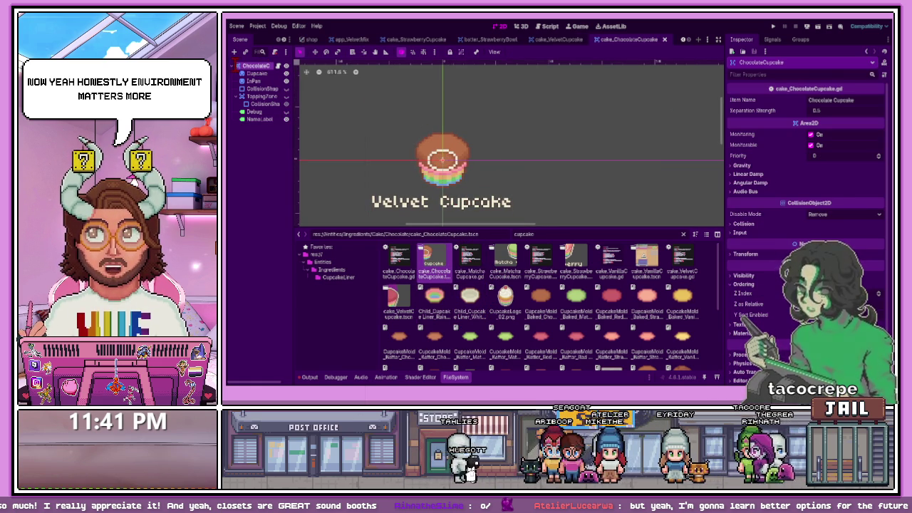
{"action": "left_click", "coordinate": [453, 206]}
{"action": "left_click", "coordinate": [773, 112]}
{"action": "key", "text": "ctrl+a"}
{"action": "type", "text": "Chocolate"}
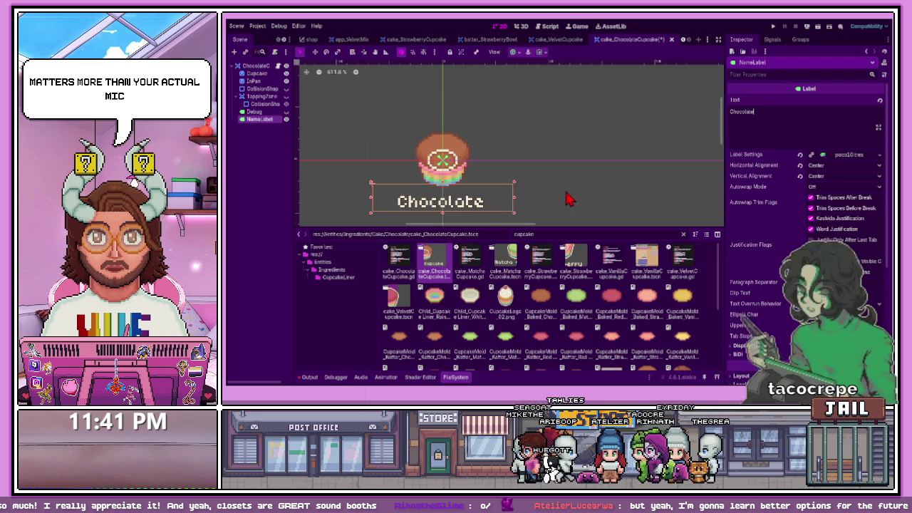
{"action": "left_click", "coordinate": [568, 200]}
{"action": "key", "text": "ctrl+s"}
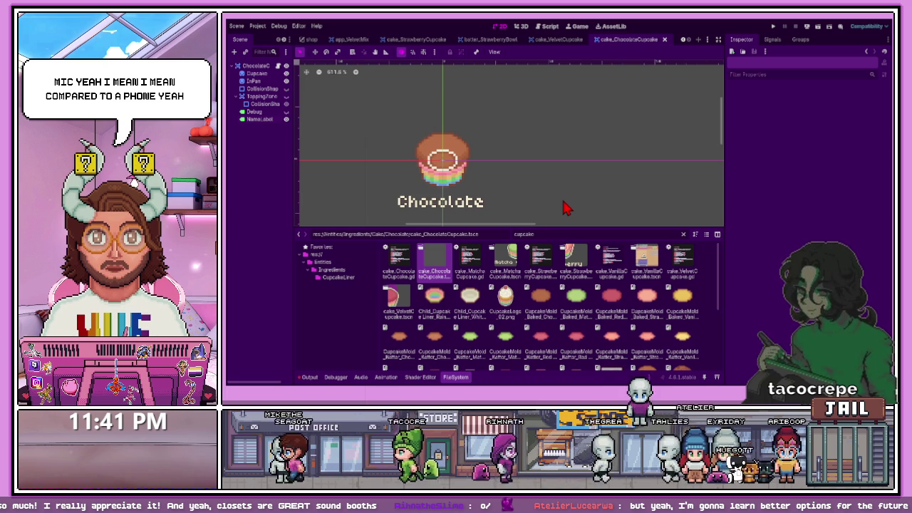
Open the Strawberry cupcake script and the Chocolate cupcake scene in the 2D view
{"action": "scroll", "coordinate": [570, 319], "scroll_direction": "down", "scroll_amount": 1}
{"action": "scroll", "coordinate": [570, 319], "scroll_direction": "up", "scroll_amount": 1}
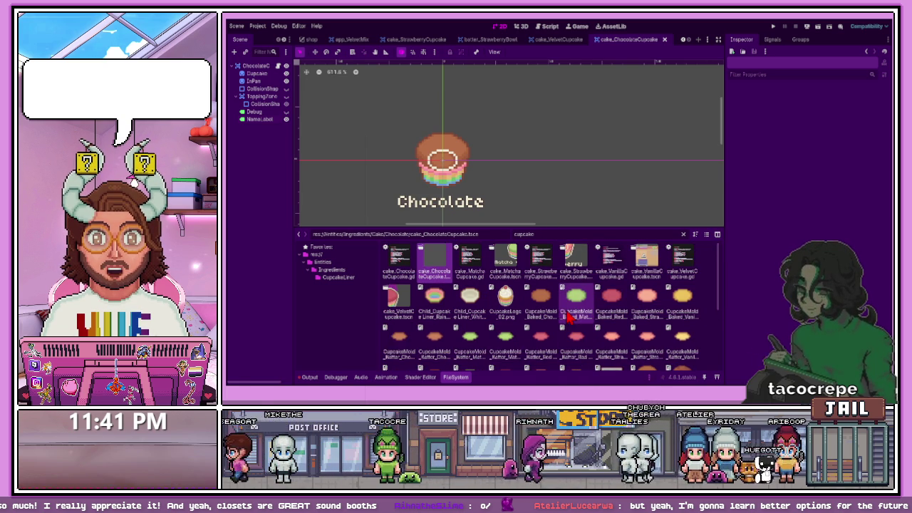
{"action": "left_click", "coordinate": [547, 276]}
{"action": "double_click", "coordinate": [548, 277]}
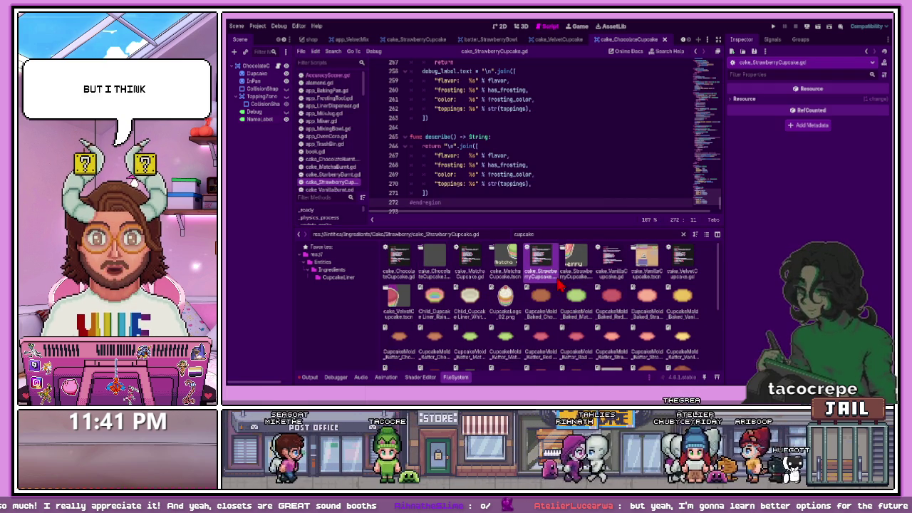
{"action": "left_click", "coordinate": [573, 270]}
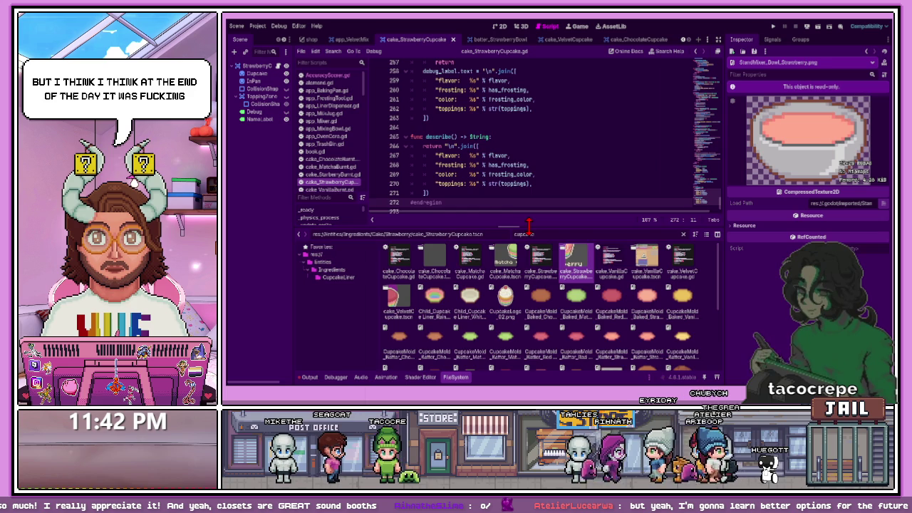
{"action": "left_click_drag", "start_coordinate": [529, 228], "coordinate": [529, 250]}
{"action": "left_click", "coordinate": [433, 284]}
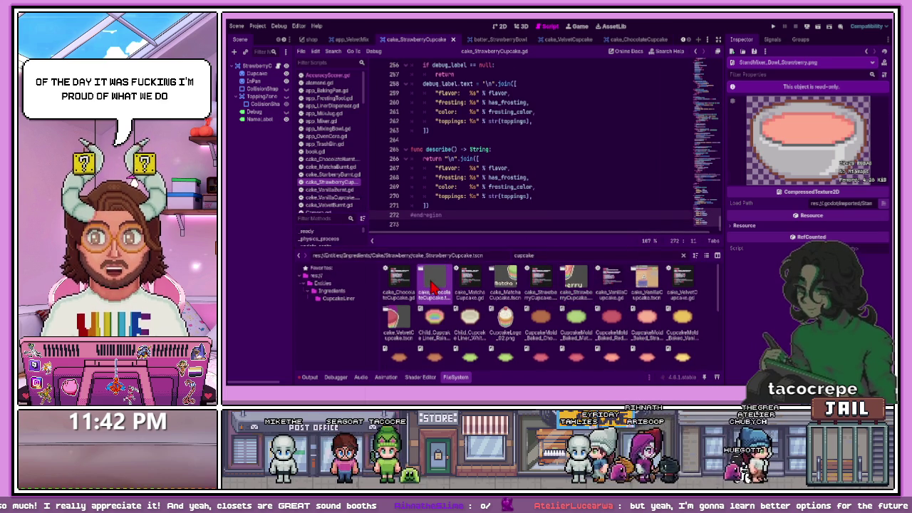
{"action": "double_click", "coordinate": [435, 283]}
{"action": "left_click", "coordinate": [504, 26]}
{"action": "scroll", "coordinate": [442, 194], "scroll_direction": "down", "scroll_amount": 2}
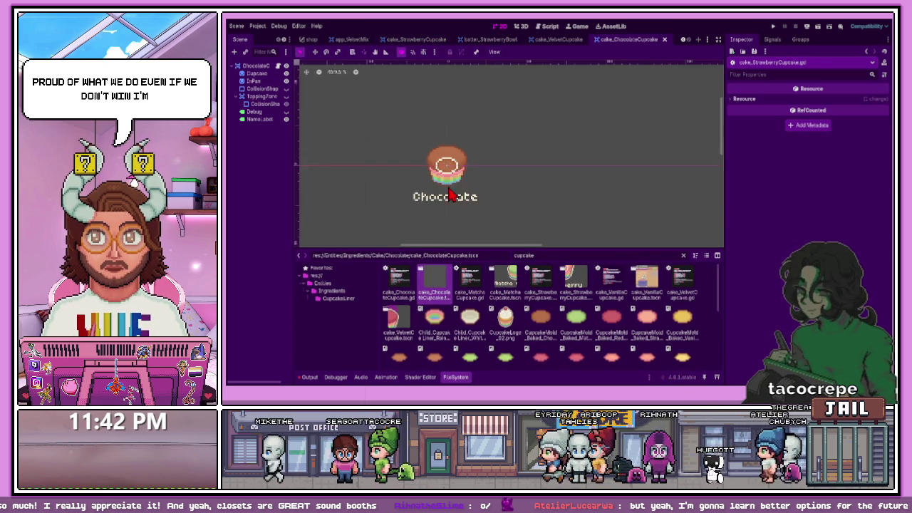
{"action": "scroll", "coordinate": [436, 200], "scroll_direction": "up", "scroll_amount": 3}
Open the cake_MatchaCupcake script and scene in the 2D view
{"action": "left_click", "coordinate": [475, 296]}
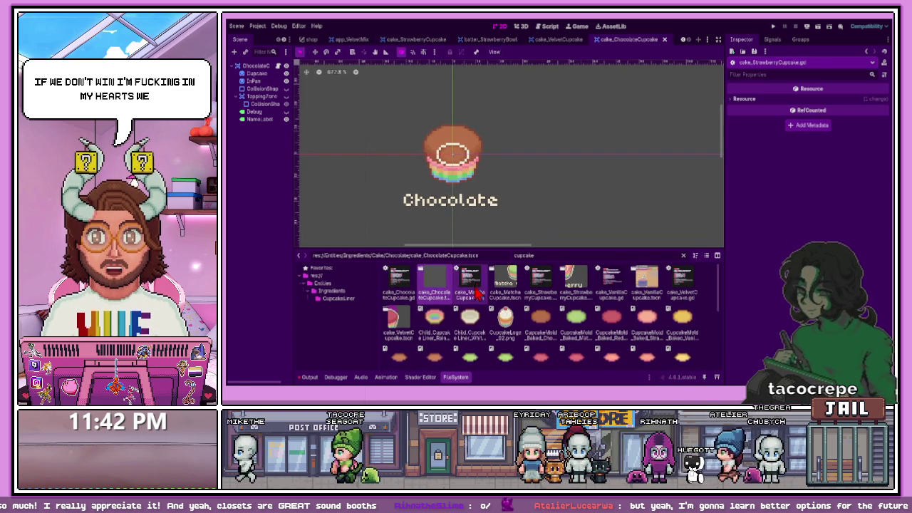
{"action": "double_click", "coordinate": [475, 295]}
{"action": "double_click", "coordinate": [504, 289]}
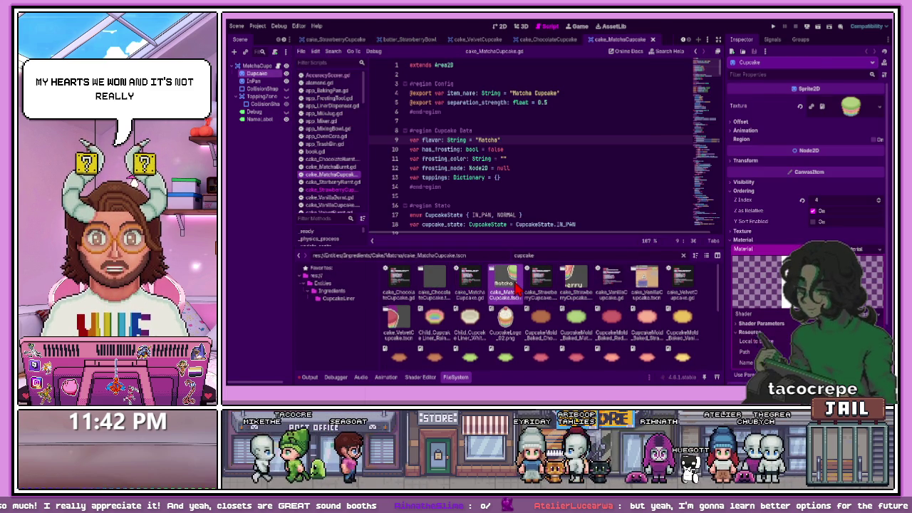
{"action": "left_click", "coordinate": [502, 26]}
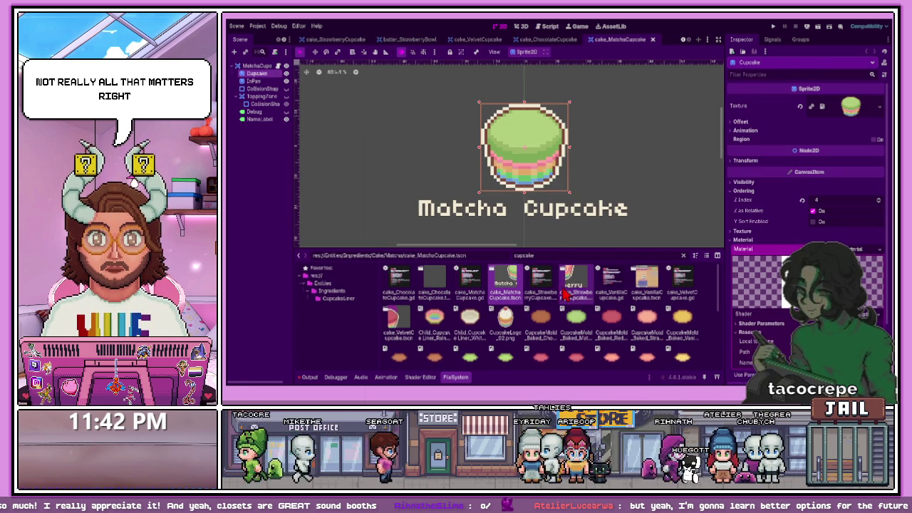
{"action": "double_click", "coordinate": [573, 285]}
{"action": "double_click", "coordinate": [505, 285]}
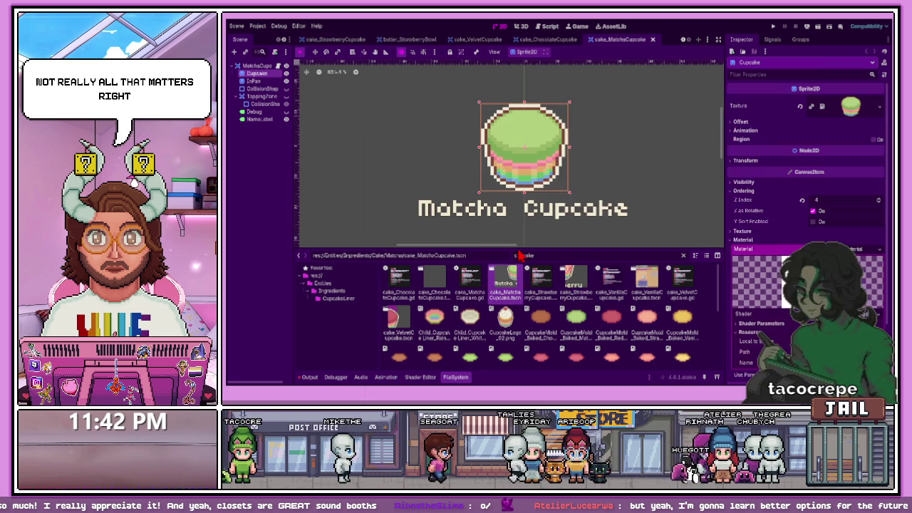
Shorten the Matcha NameLabel text to 'Matcha' and save the scene
{"action": "left_click", "coordinate": [527, 207]}
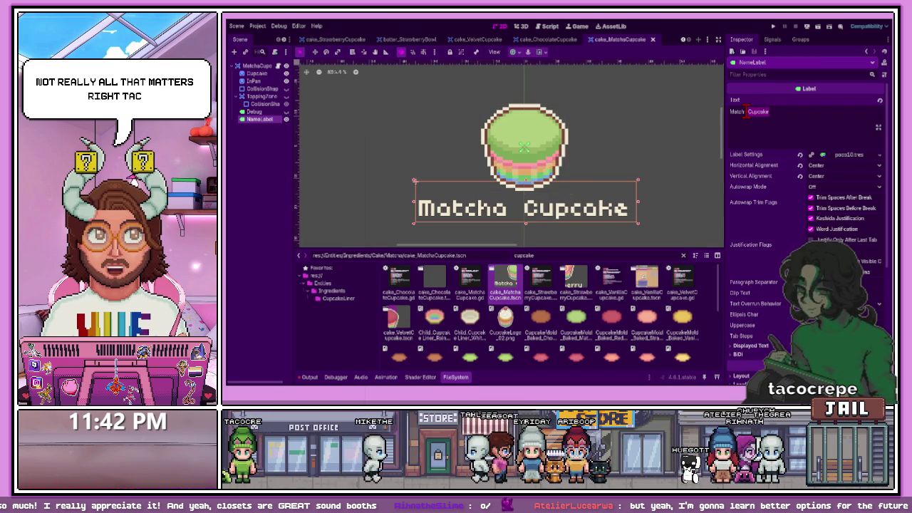
{"action": "type", "text": "\\"}
{"action": "key", "text": "BackSpace"}
{"action": "left_click", "coordinate": [653, 159]}
{"action": "key", "text": "ctrl+s"}
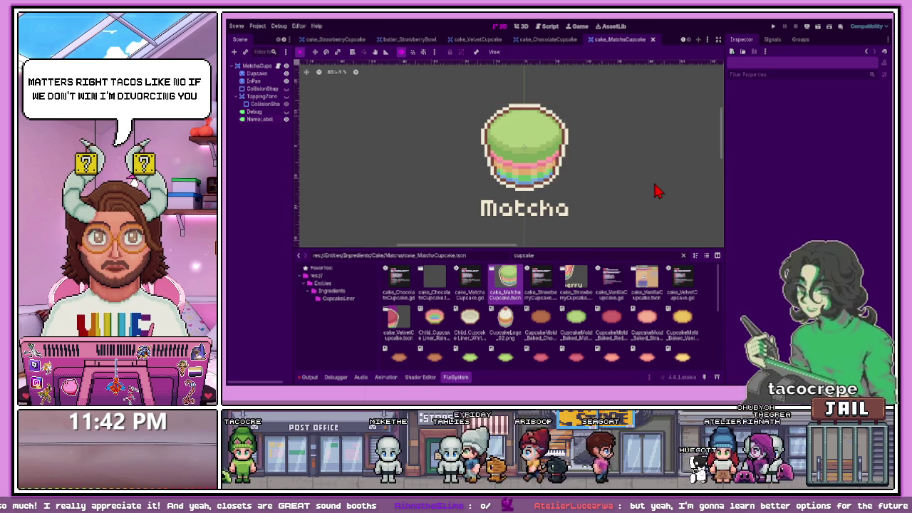
Shorten cake_VanillaCupcake's label to 'Vanilla', save it, and filter files by 'choc'
{"action": "double_click", "coordinate": [576, 280]}
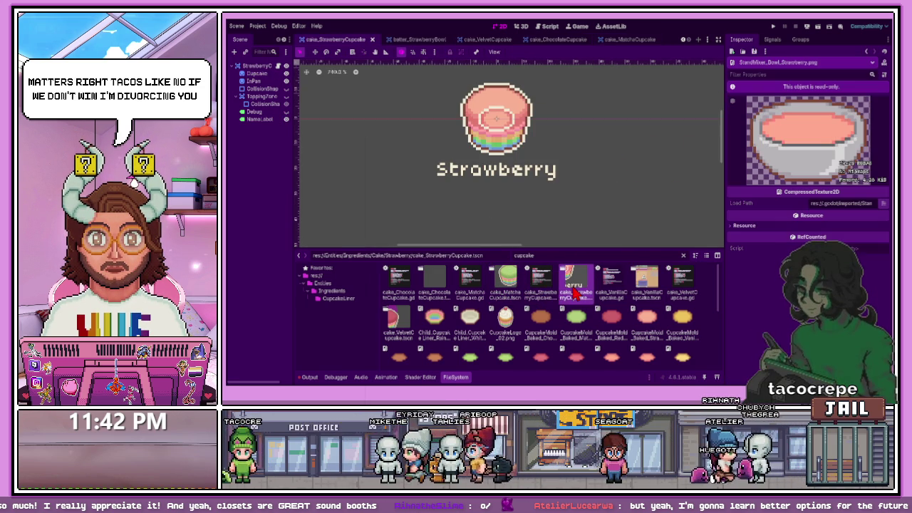
{"action": "double_click", "coordinate": [644, 283]}
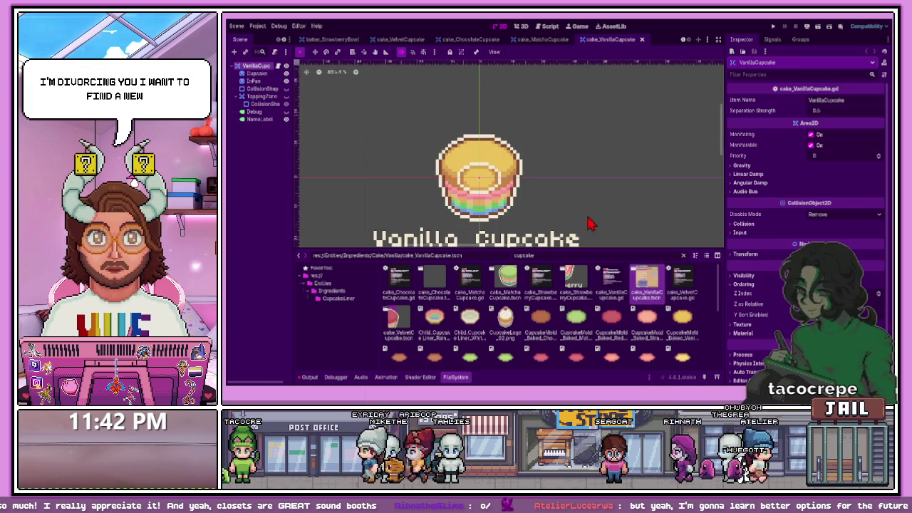
{"action": "left_click", "coordinate": [526, 238]}
{"action": "left_click_drag", "start_coordinate": [791, 111], "coordinate": [748, 111]}
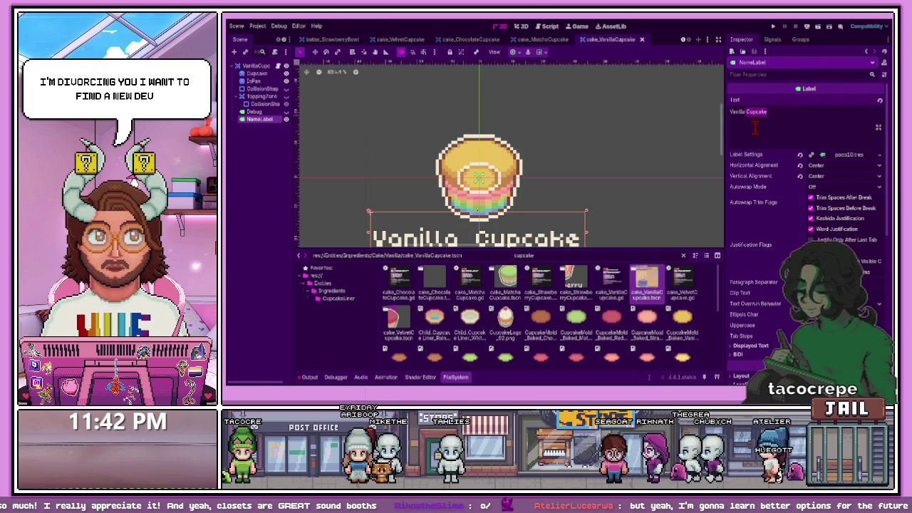
{"action": "key", "text": "BackSpace"}
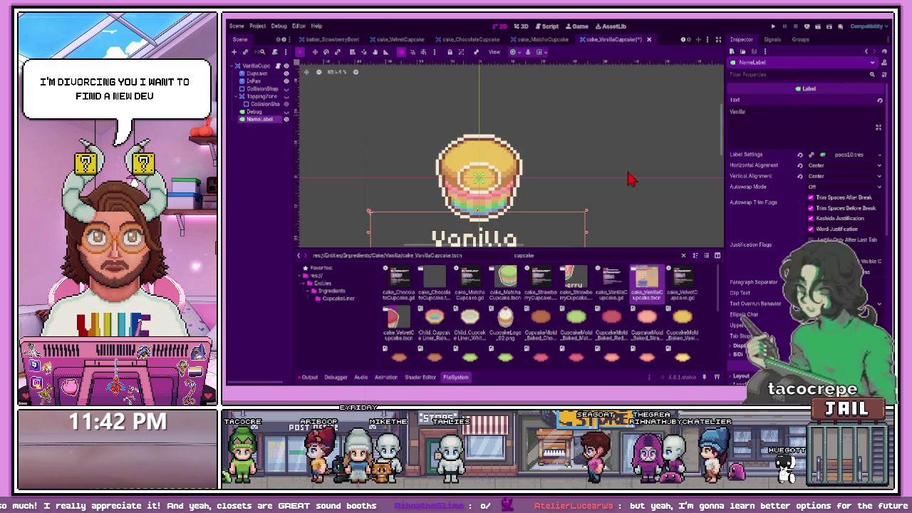
{"action": "left_click", "coordinate": [627, 179]}
{"action": "key", "text": "ctrl+s"}
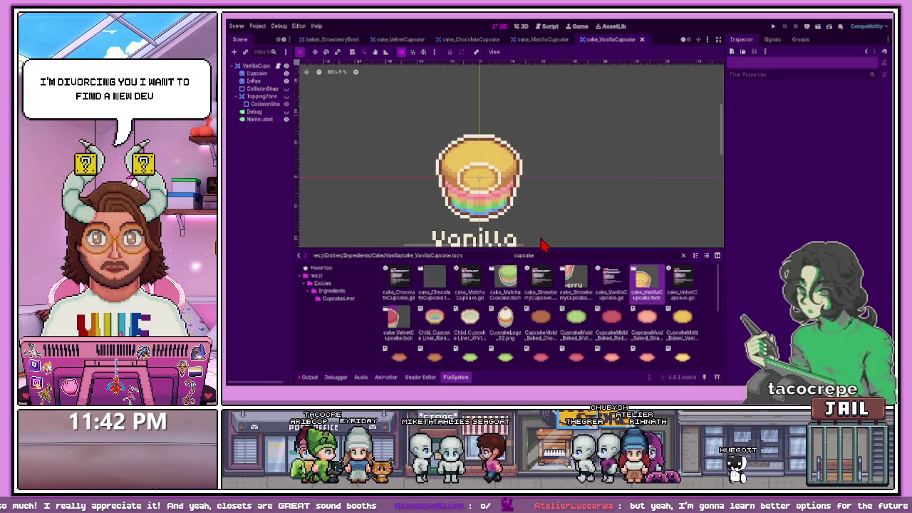
{"action": "left_click", "coordinate": [497, 257]}
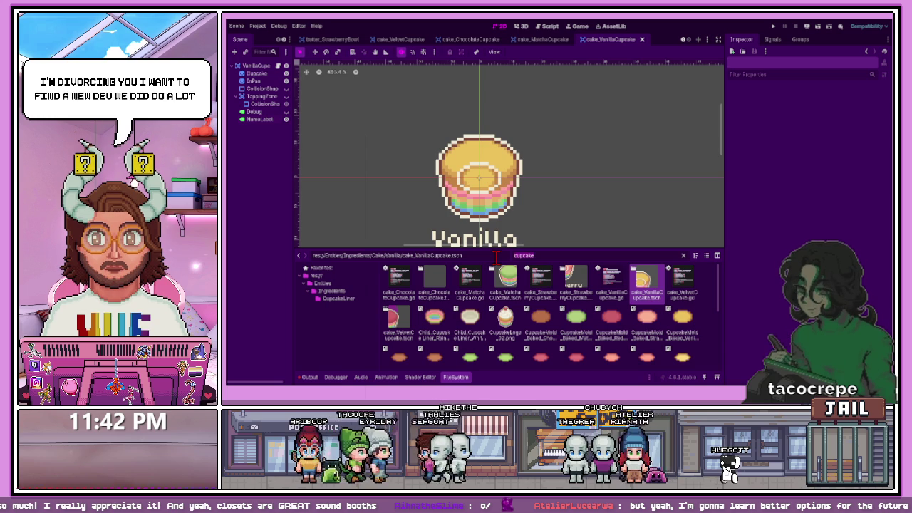
{"action": "type", "text": "choc"}
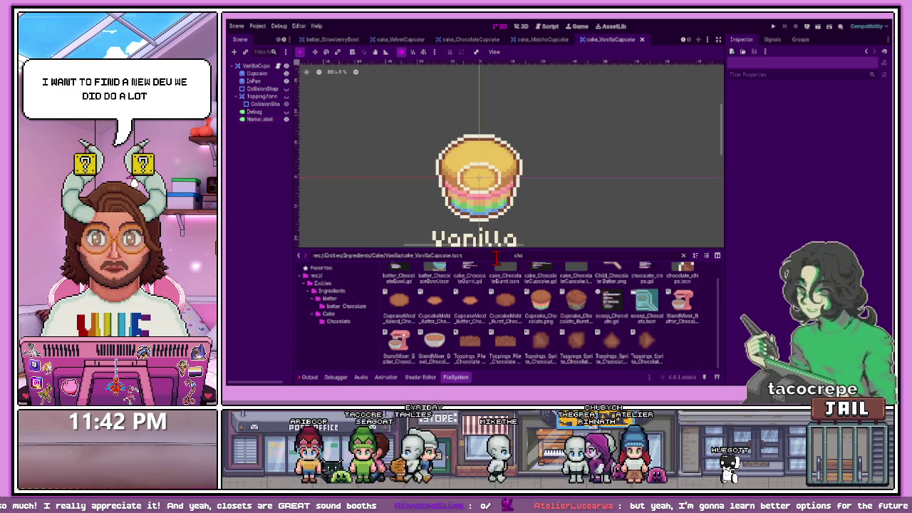
Open the batter_ChocolateBowl, cake_ChocolateBurnt and cake_ChocolateCupcake scenes
{"action": "scroll", "coordinate": [499, 313], "scroll_direction": "up", "scroll_amount": 1}
{"action": "double_click", "coordinate": [443, 289]}
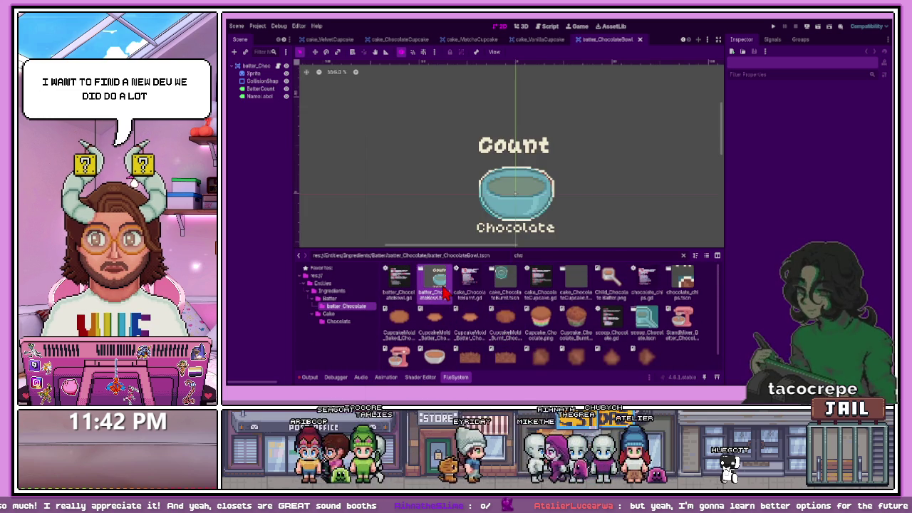
{"action": "double_click", "coordinate": [505, 291]}
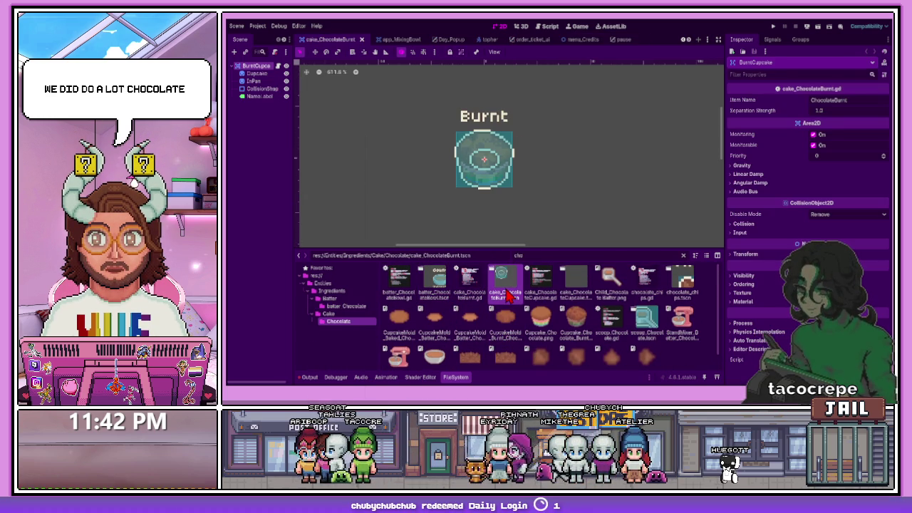
{"action": "double_click", "coordinate": [578, 295]}
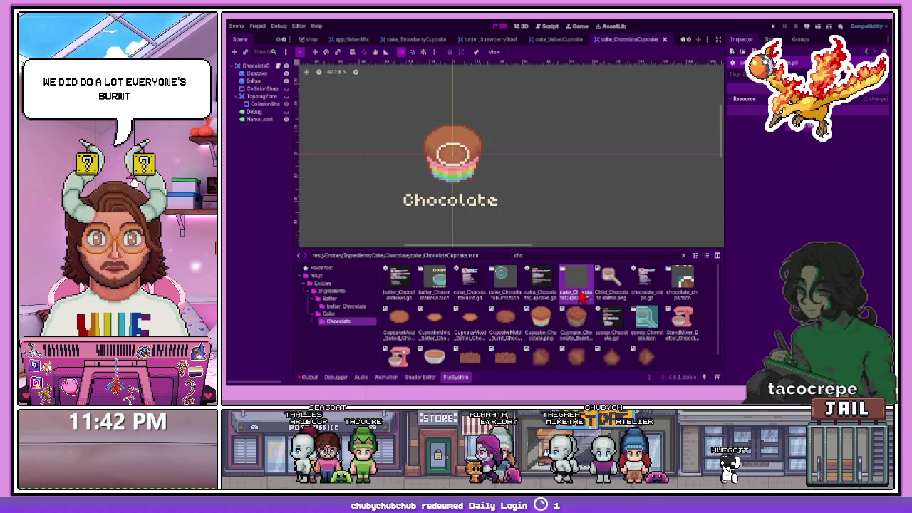
Open the chocolate_chips scene and script, reviewing lines 12 and 14
{"action": "double_click", "coordinate": [647, 285]}
{"action": "double_click", "coordinate": [684, 289]}
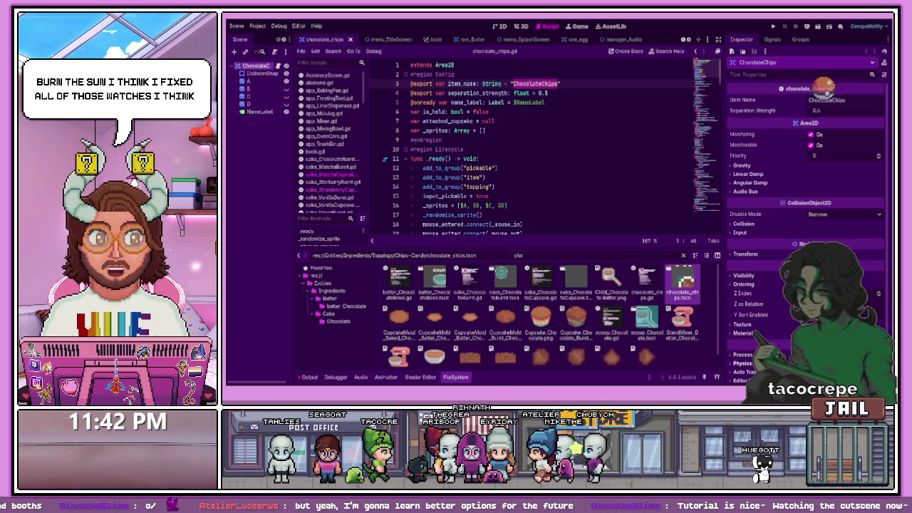
{"action": "left_click", "coordinate": [499, 168]}
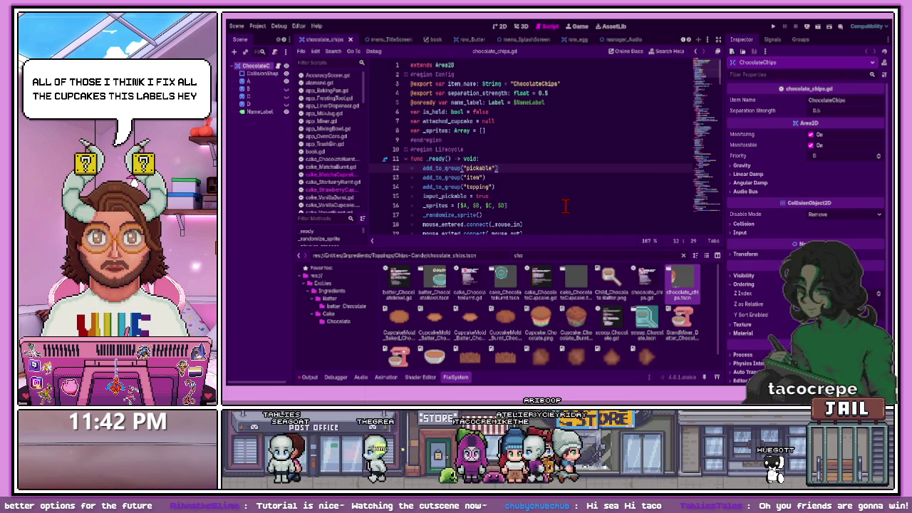
{"action": "left_click", "coordinate": [546, 188]}
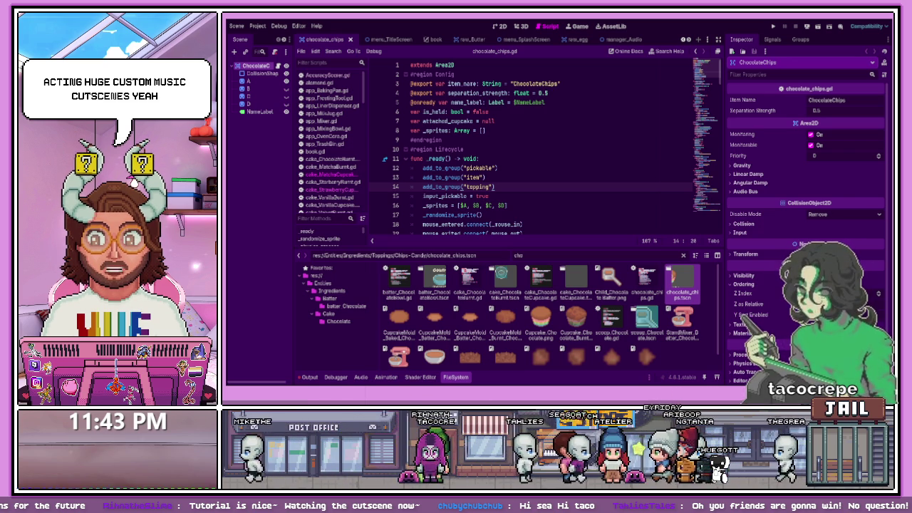
Upload CupcakesBeta.zip on itch.io, set it to play in the browser, and view the game page
{"action": "key", "text": "alt+Tab"}
{"action": "key", "text": "ctrl+shift+Tab"}
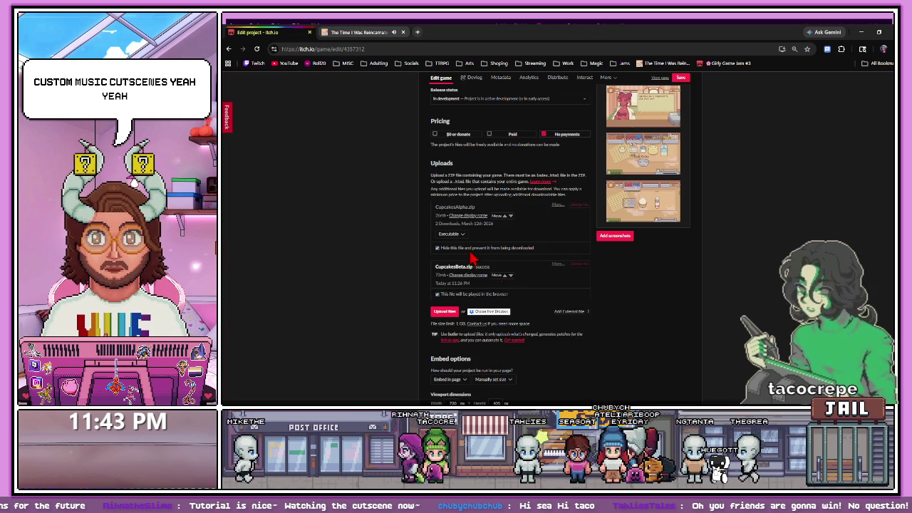
{"action": "left_click", "coordinate": [444, 312]}
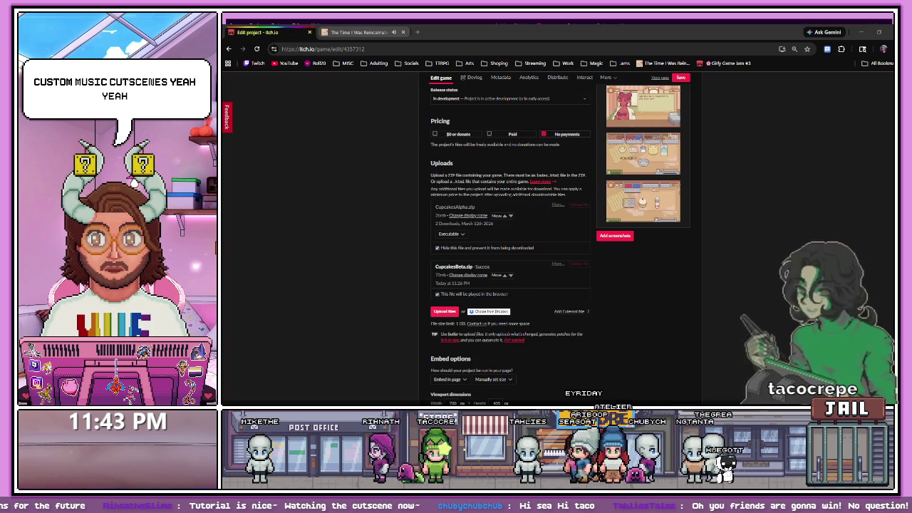
{"action": "key", "text": "Return"}
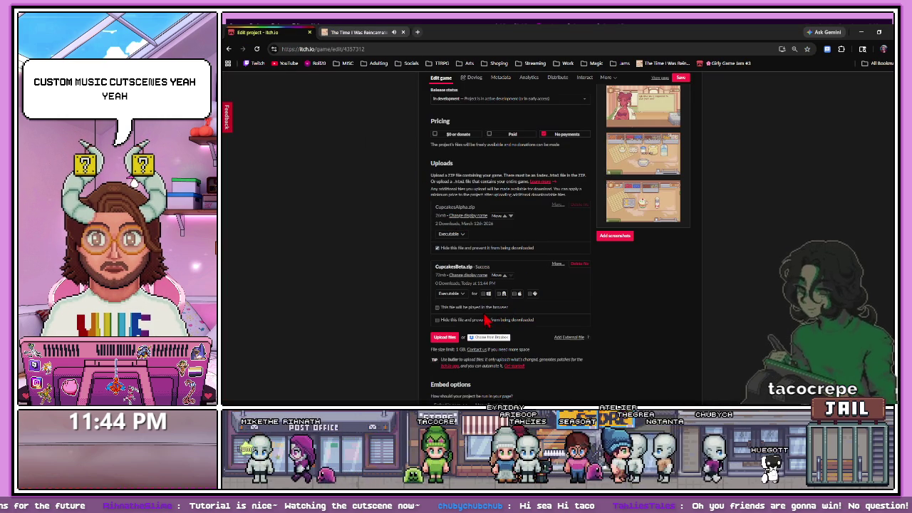
{"action": "left_click", "coordinate": [462, 308]}
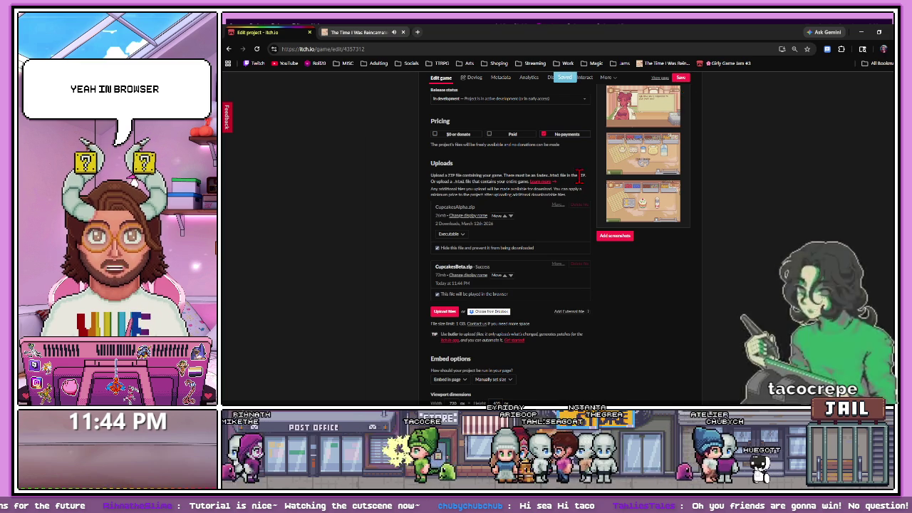
{"action": "left_click", "coordinate": [372, 32]}
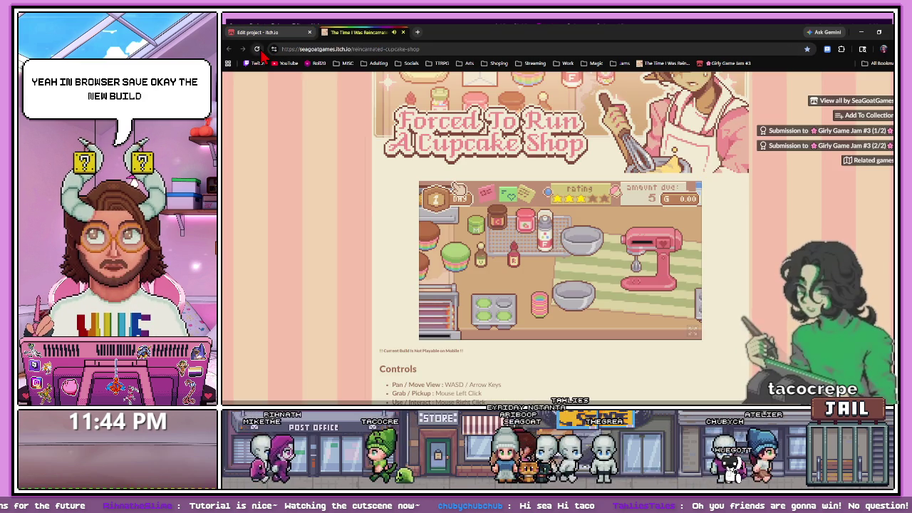
Reload the itch.io page for the new build and show the cupcake game's main menu full screen
{"action": "left_click", "coordinate": [256, 49]}
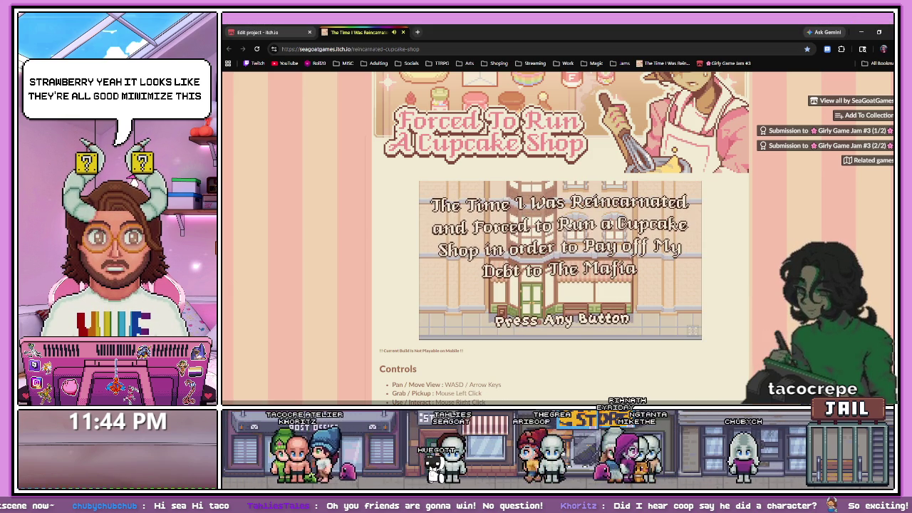
{"action": "left_click", "coordinate": [688, 332]}
{"action": "left_click", "coordinate": [693, 330]}
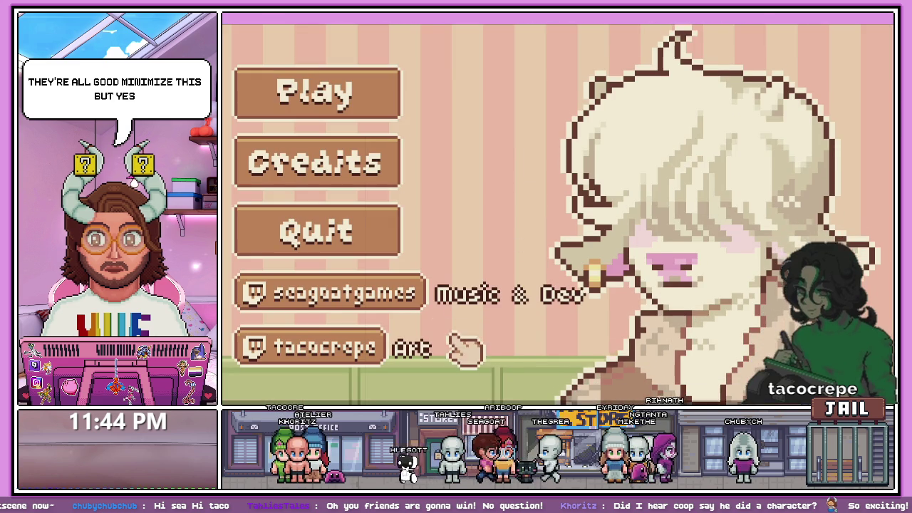
Page through the game's credits to the Khad page, return to the menu, and start a new game
{"action": "left_click", "coordinate": [344, 165]}
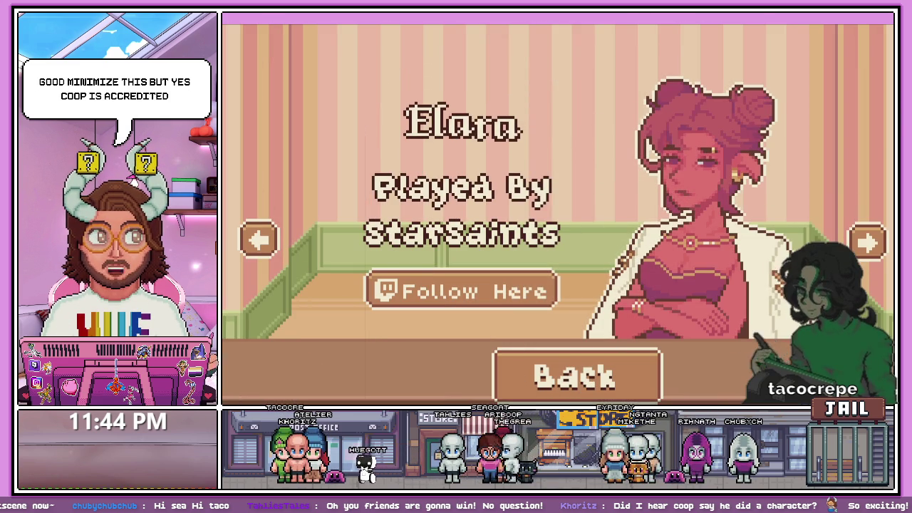
{"action": "left_click", "coordinate": [868, 243]}
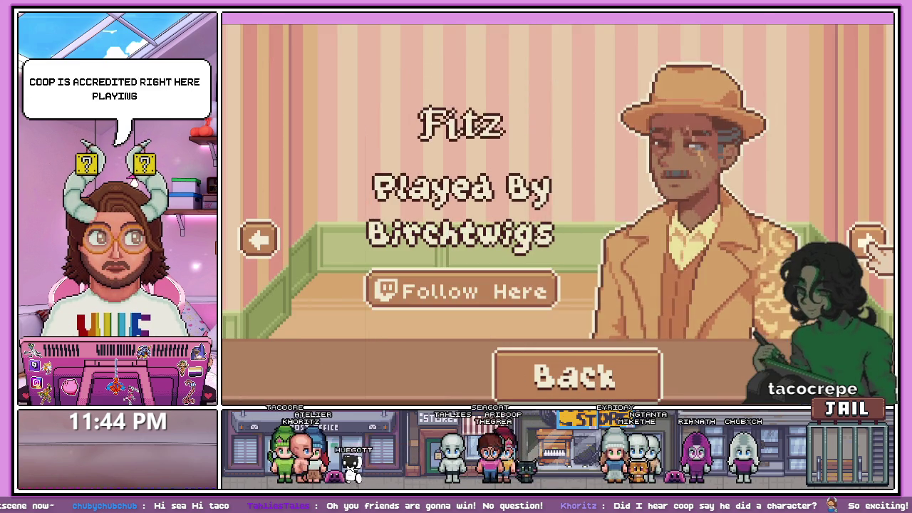
{"action": "left_click", "coordinate": [868, 242]}
{"action": "left_click", "coordinate": [868, 242]}
{"action": "left_click", "coordinate": [868, 242]}
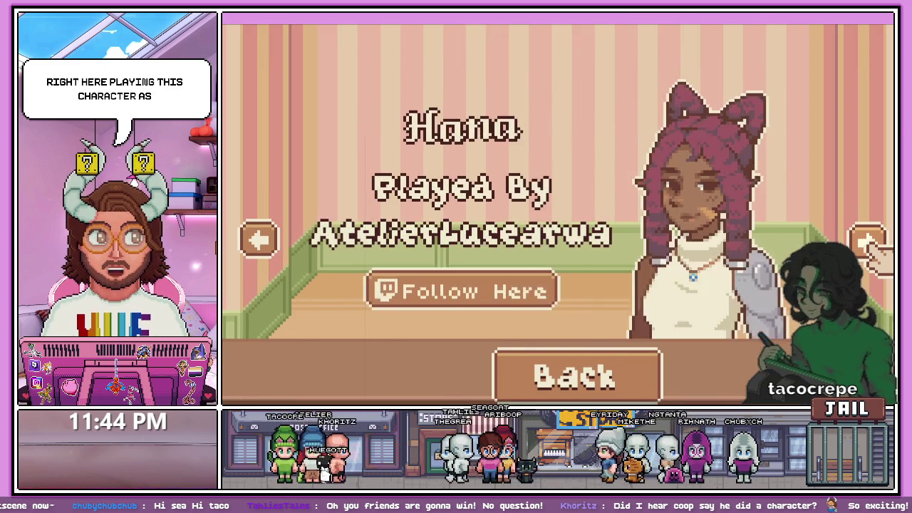
{"action": "left_click", "coordinate": [868, 242]}
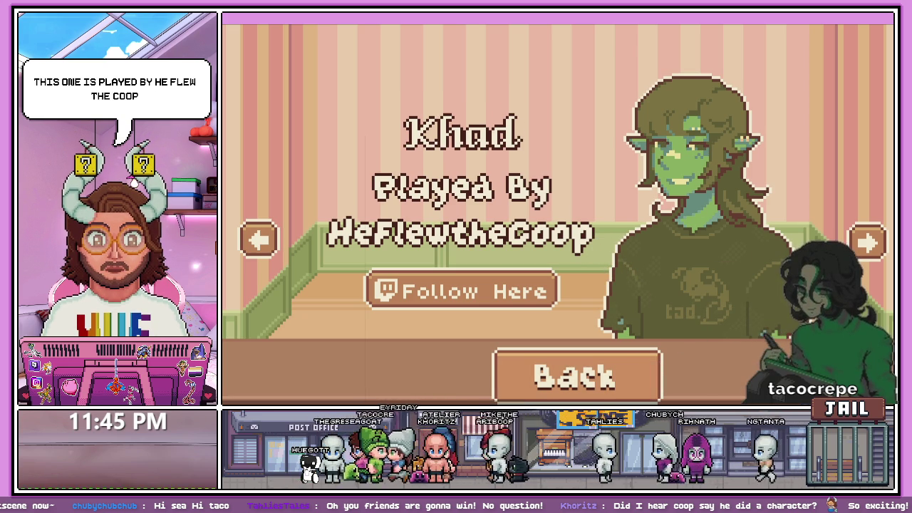
{"action": "left_click", "coordinate": [559, 368]}
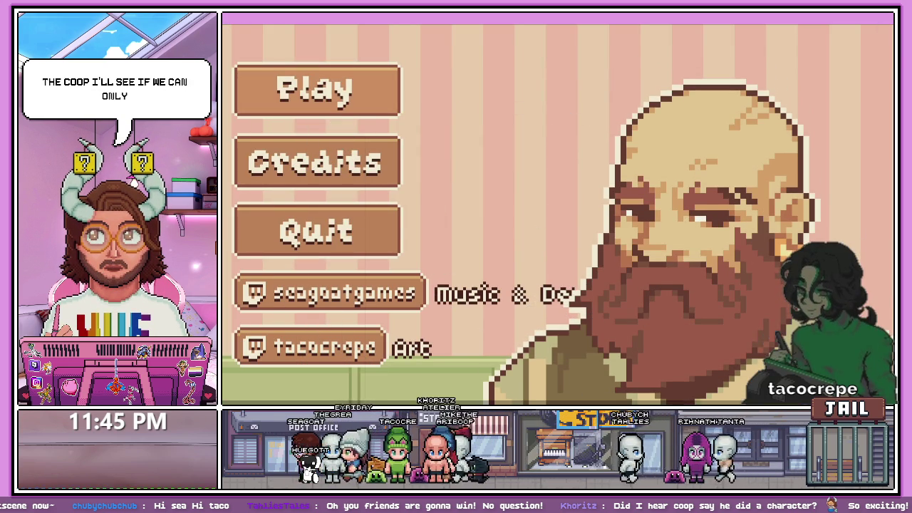
{"action": "left_click", "coordinate": [333, 107]}
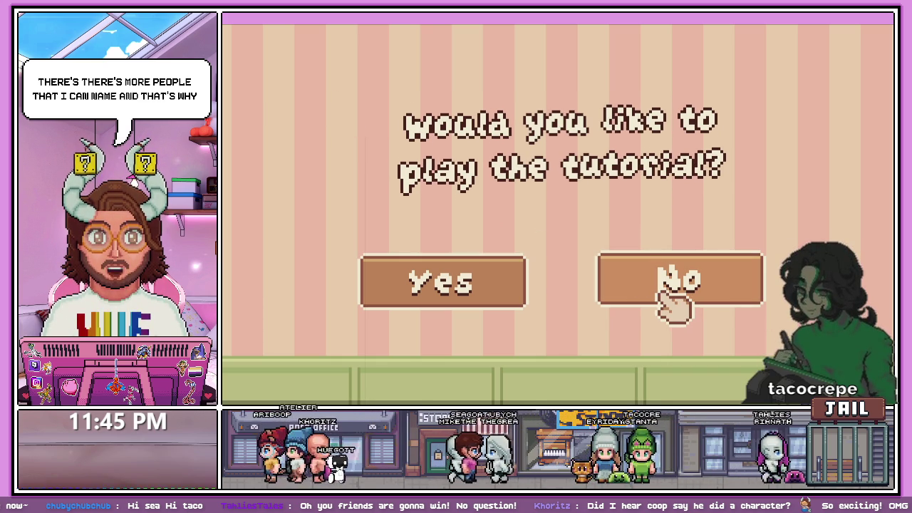
Skip the tutorial, begin Day 1, then pause and lower the Music volume slider
{"action": "left_click", "coordinate": [666, 296]}
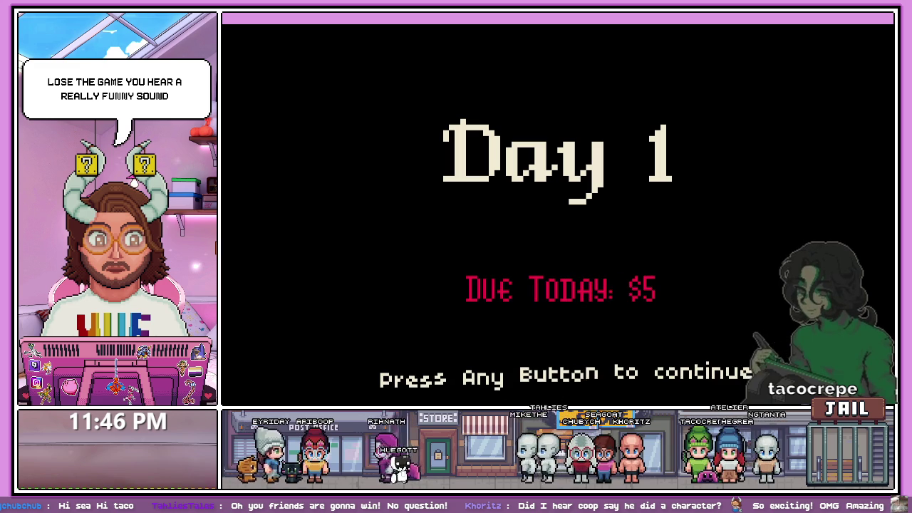
{"action": "key", "text": "space"}
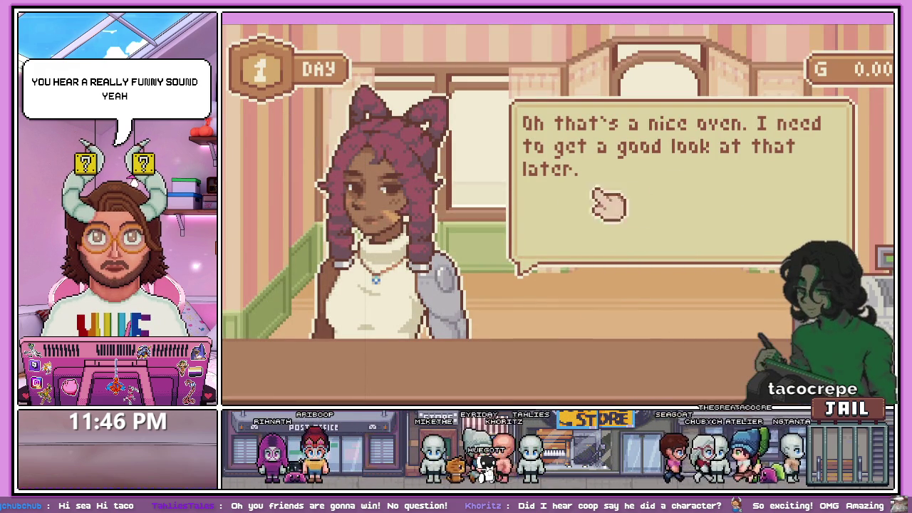
{"action": "left_click", "coordinate": [634, 200]}
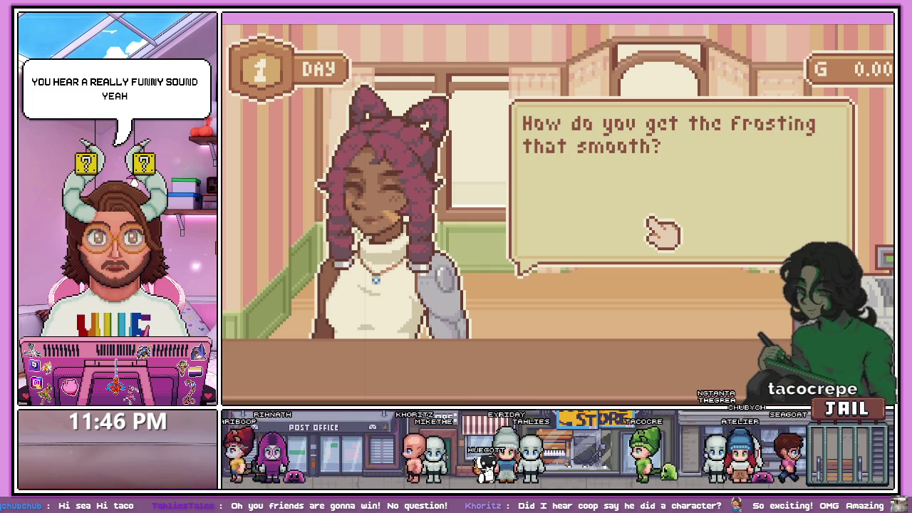
{"action": "key", "text": "Escape"}
{"action": "left_click_drag", "start_coordinate": [741, 184], "coordinate": [698, 178]}
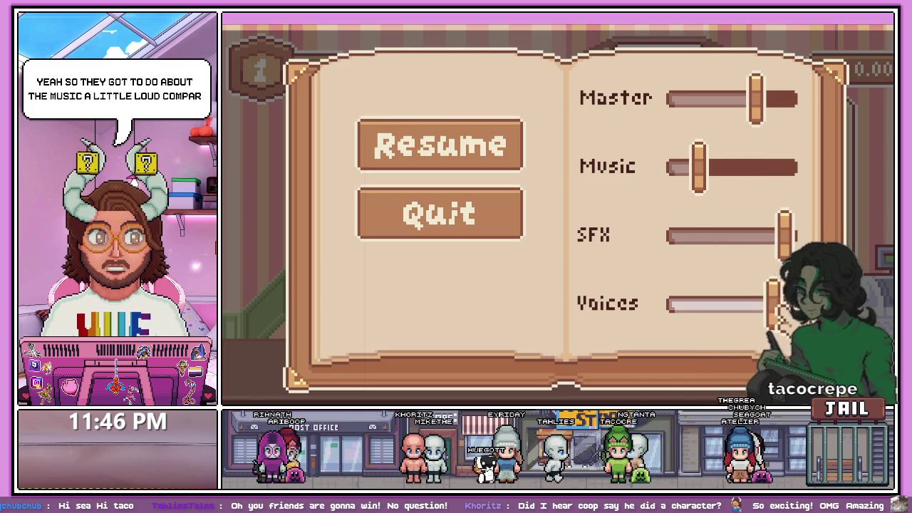
Resume to the customer's cupcake order, then pause and drop Music from full to nearly silent
{"action": "left_click", "coordinate": [478, 143]}
{"action": "left_click", "coordinate": [684, 213]}
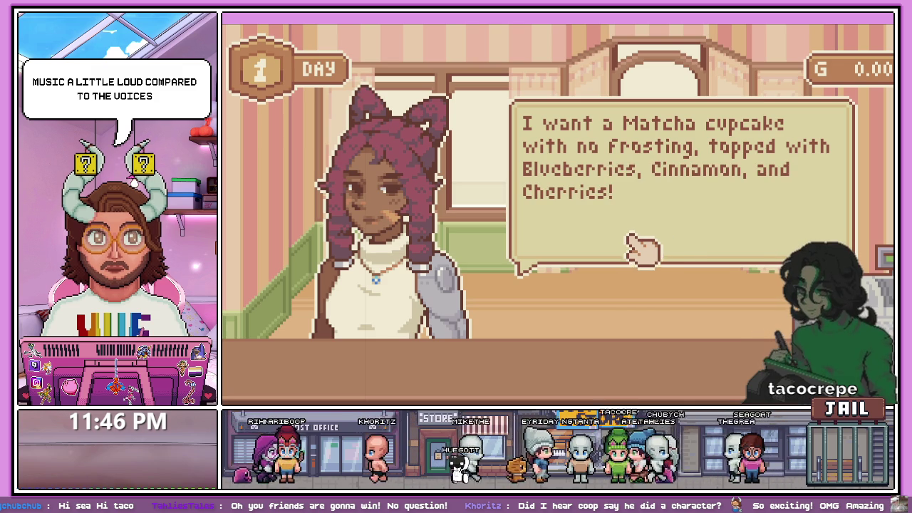
{"action": "key", "text": "Escape"}
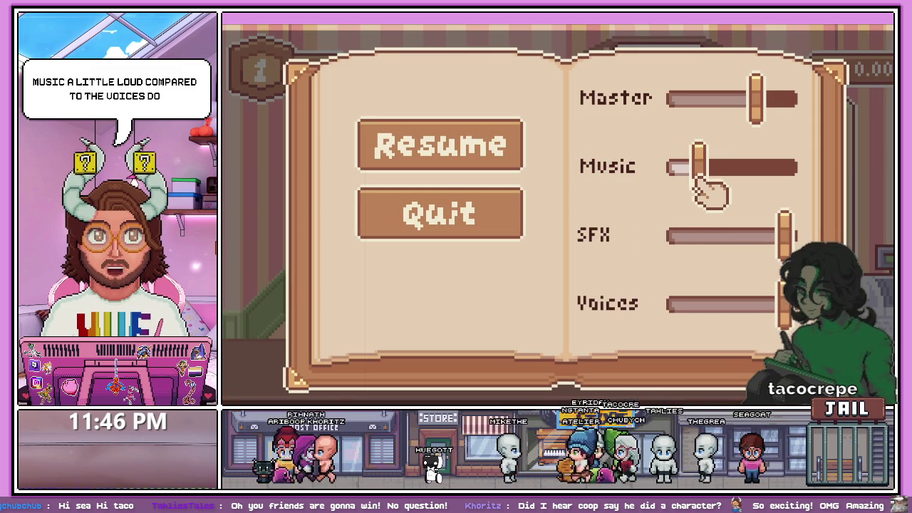
{"action": "mouse_move", "coordinate": [700, 178]}
{"action": "left_mouse_down"}
{"action": "mouse_move", "coordinate": [774, 179]}
{"action": "mouse_move", "coordinate": [661, 180]}
{"action": "left_mouse_up"}
Resume in the kitchen and add milk, flour, sugar and butter to the mixing bowl
{"action": "left_click", "coordinate": [470, 166]}
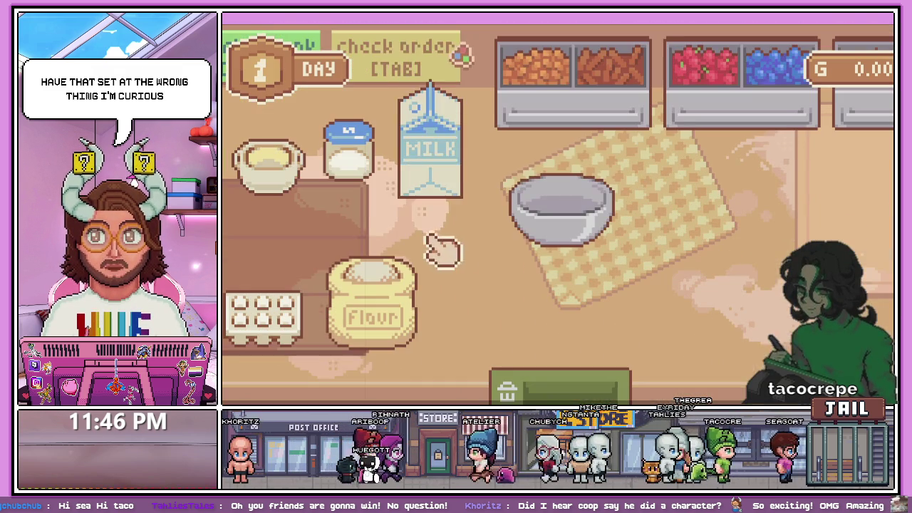
{"action": "left_click_drag", "start_coordinate": [431, 150], "coordinate": [560, 204]}
{"action": "mouse_move", "coordinate": [371, 299]}
{"action": "left_mouse_down"}
{"action": "mouse_move", "coordinate": [534, 235]}
{"action": "mouse_move", "coordinate": [548, 208]}
{"action": "left_mouse_up"}
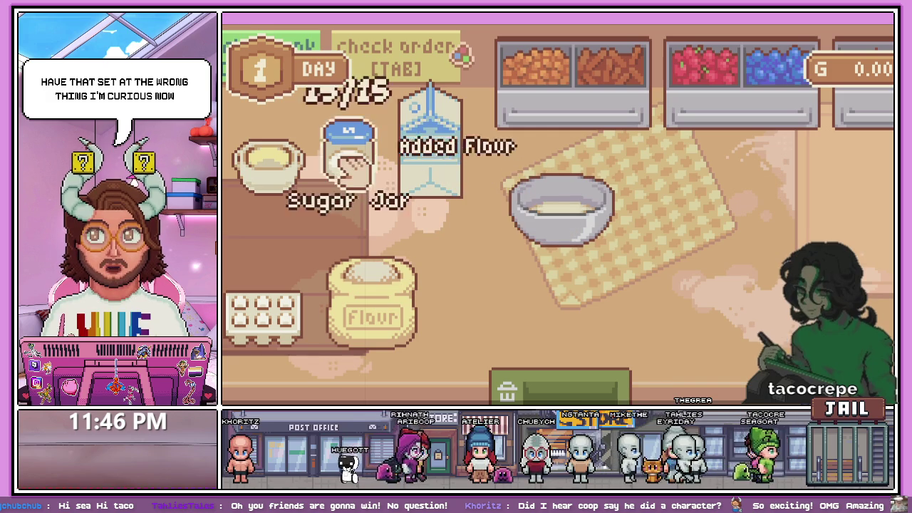
{"action": "left_click_drag", "start_coordinate": [353, 161], "coordinate": [497, 235]}
{"action": "left_click_drag", "start_coordinate": [269, 163], "coordinate": [553, 210]}
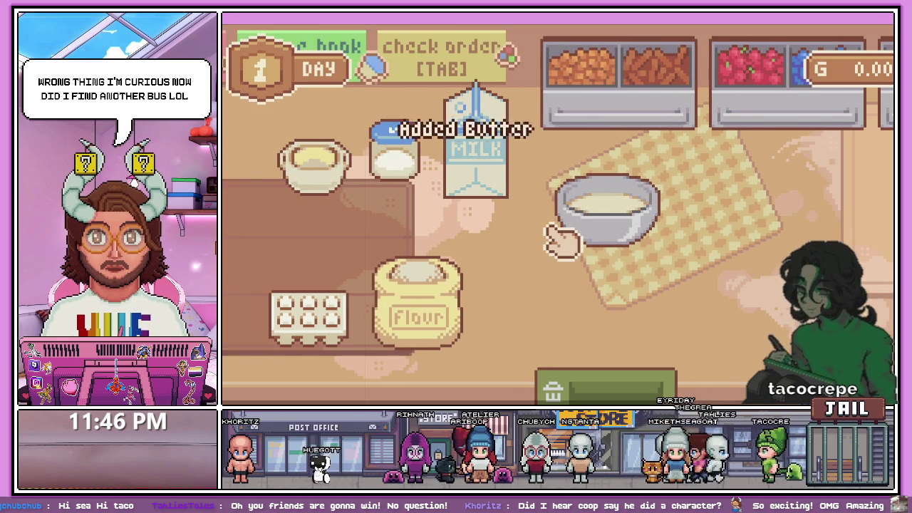
{"action": "mouse_move", "coordinate": [597, 237]}
{"action": "left_mouse_down"}
{"action": "mouse_move", "coordinate": [717, 245]}
{"action": "mouse_move", "coordinate": [655, 249]}
{"action": "left_mouse_up"}
Raise Music near maximum, resume briefly, lower Music to about half, then quit to the title screen
{"action": "key", "text": "Escape"}
{"action": "left_click_drag", "start_coordinate": [692, 188], "coordinate": [815, 189]}
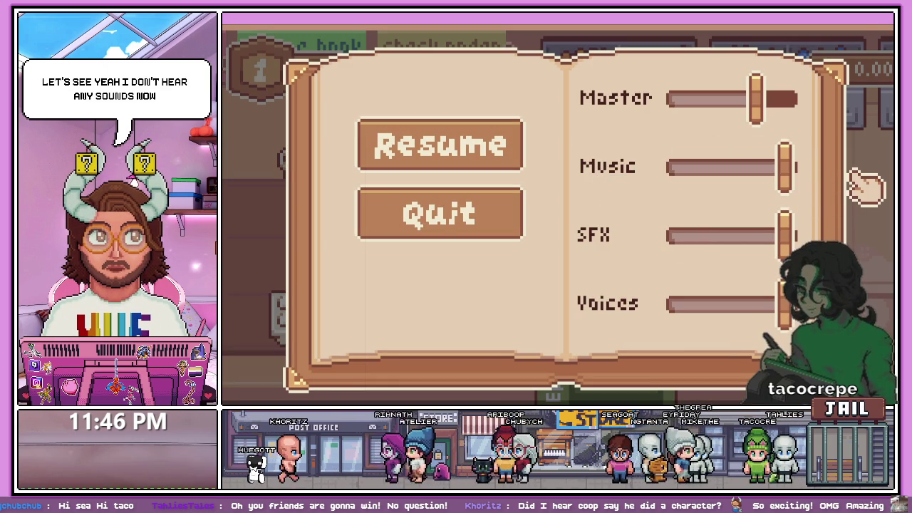
{"action": "left_click", "coordinate": [503, 164]}
{"action": "mouse_move", "coordinate": [503, 167]}
{"action": "left_mouse_down"}
{"action": "mouse_move", "coordinate": [611, 213]}
{"action": "mouse_move", "coordinate": [523, 203]}
{"action": "left_mouse_up"}
{"action": "key", "text": "Escape"}
{"action": "mouse_move", "coordinate": [784, 168]}
{"action": "left_mouse_down"}
{"action": "mouse_move", "coordinate": [539, 183]}
{"action": "mouse_move", "coordinate": [872, 178]}
{"action": "mouse_move", "coordinate": [445, 174]}
{"action": "left_mouse_up"}
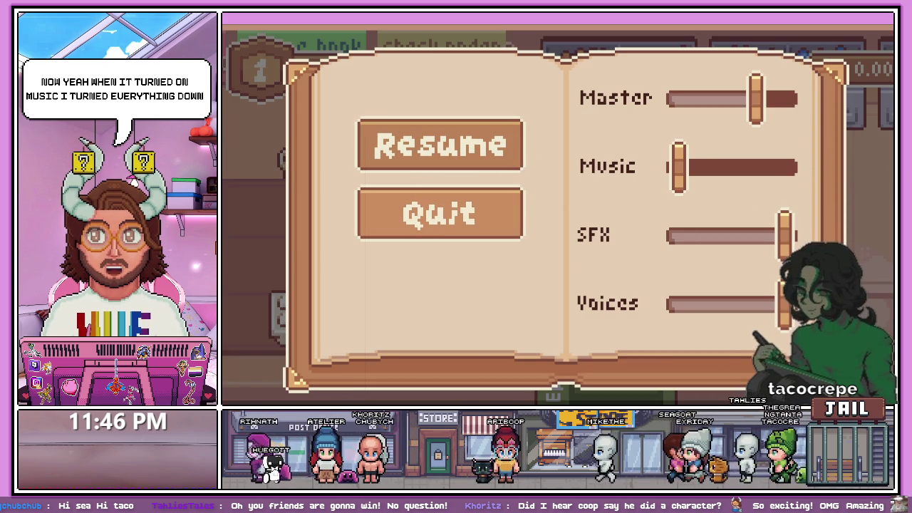
{"action": "left_click", "coordinate": [440, 214]}
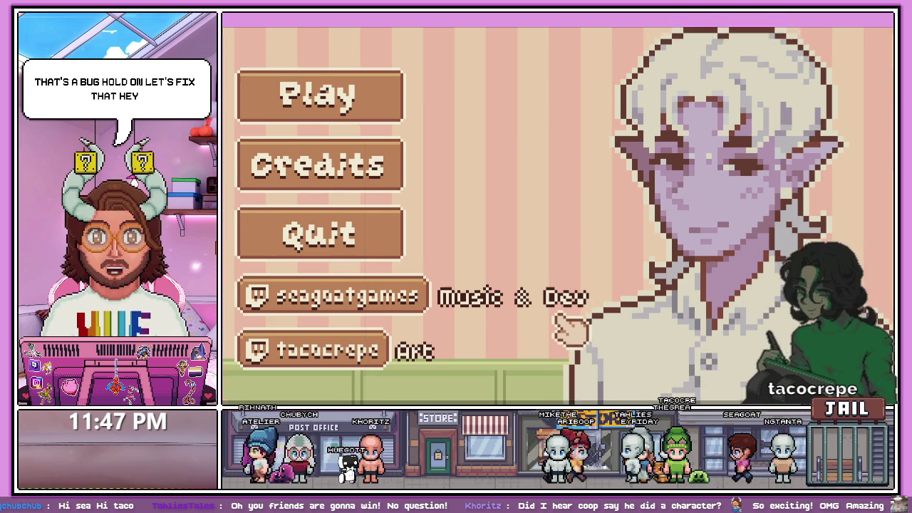
Leave fullscreen, filter Godot's FileSystem for 'store', and open the stage_StoreFront scene
{"action": "key", "text": "Escape"}
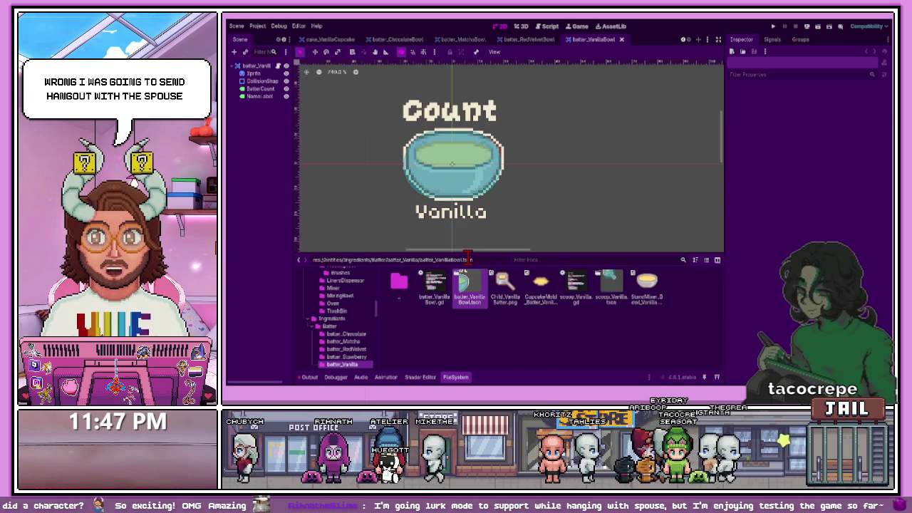
{"action": "type", "text": "s"}
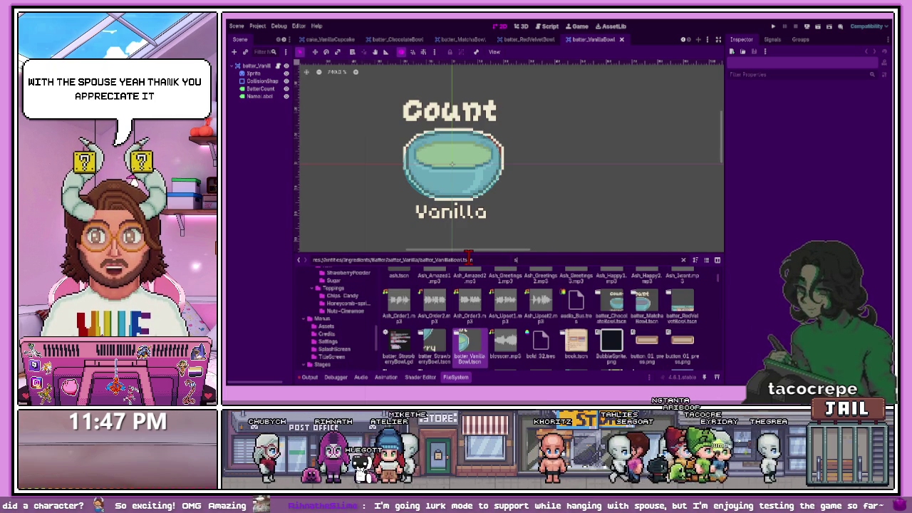
{"action": "key", "text": "BackSpace"}
{"action": "type", "text": "s"}
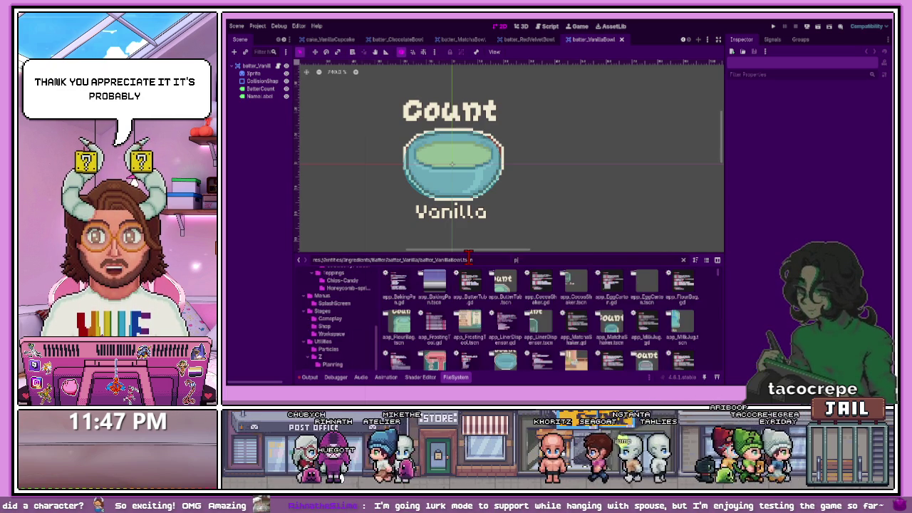
{"action": "key", "text": "BackSpace"}
{"action": "type", "text": "store"}
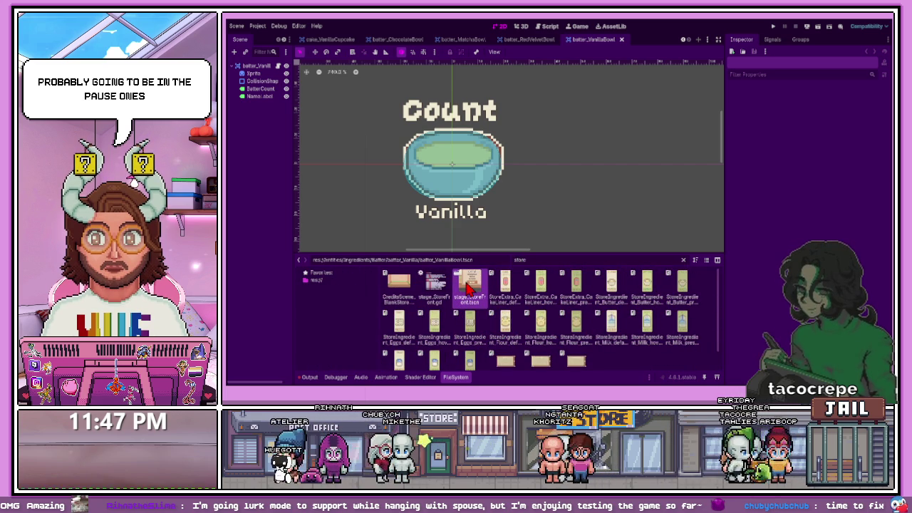
{"action": "double_click", "coordinate": [468, 287]}
Open the pause scene's pause.gd script in an enlarged editor with the audio bus mixer below
{"action": "left_click", "coordinate": [265, 211]}
{"action": "left_click", "coordinate": [271, 210]}
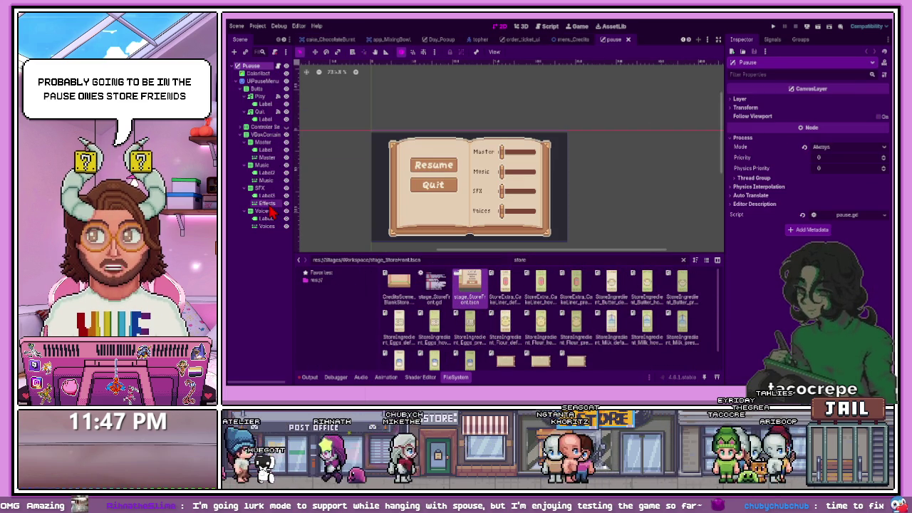
{"action": "left_click", "coordinate": [278, 66]}
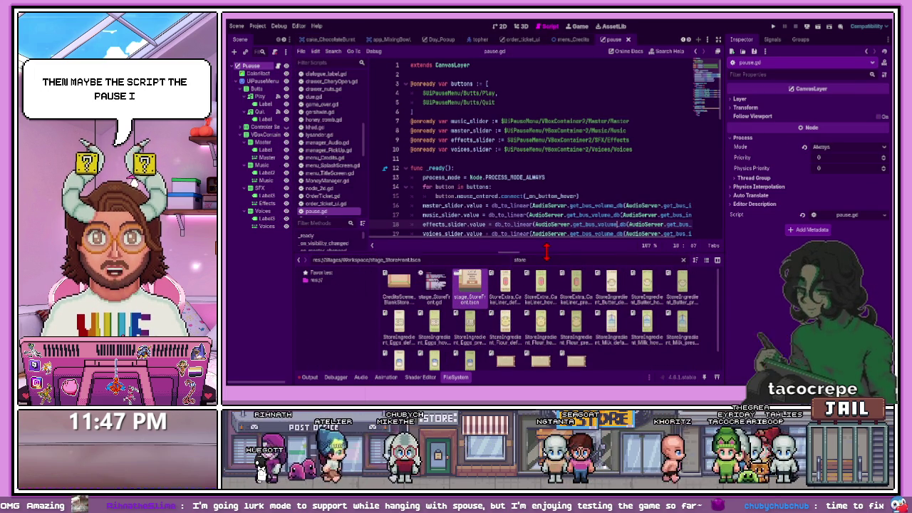
{"action": "left_click_drag", "start_coordinate": [549, 253], "coordinate": [550, 300]}
{"action": "left_click_drag", "start_coordinate": [724, 214], "coordinate": [875, 223]}
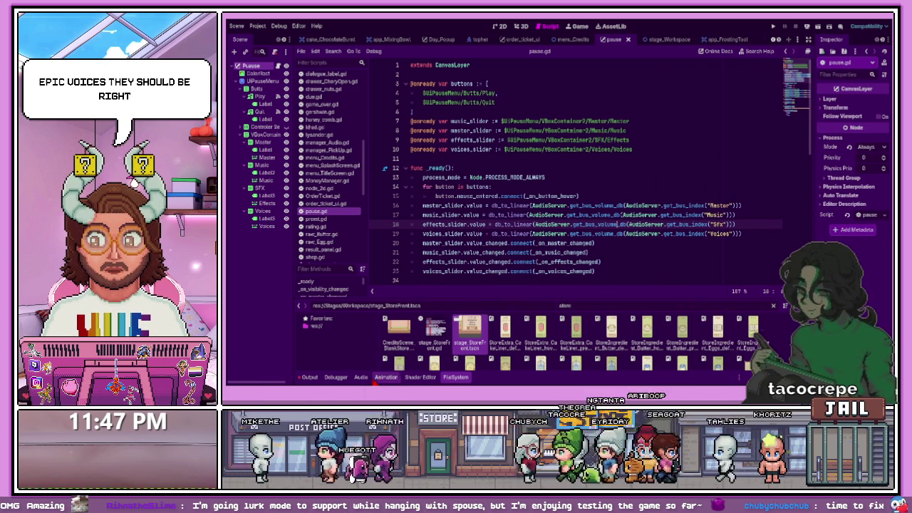
{"action": "left_click", "coordinate": [363, 380]}
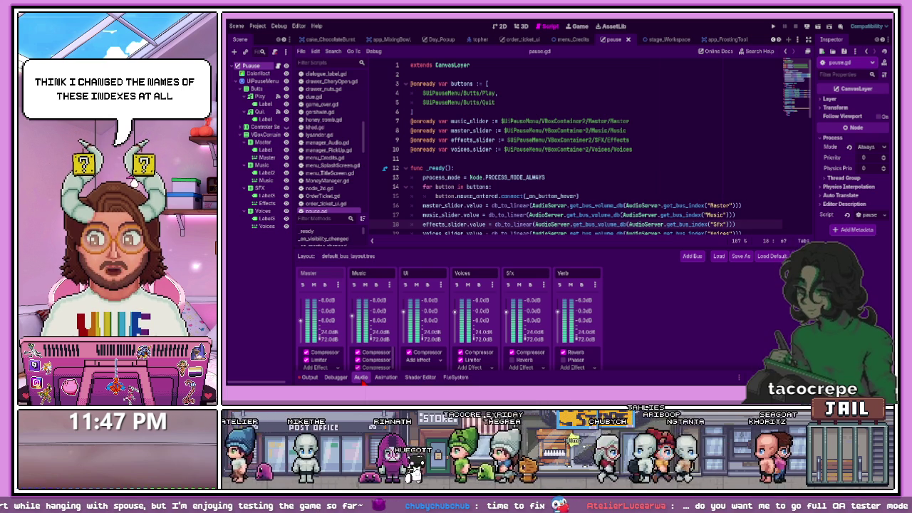
{"action": "scroll", "coordinate": [545, 219], "scroll_direction": "down", "scroll_amount": 1}
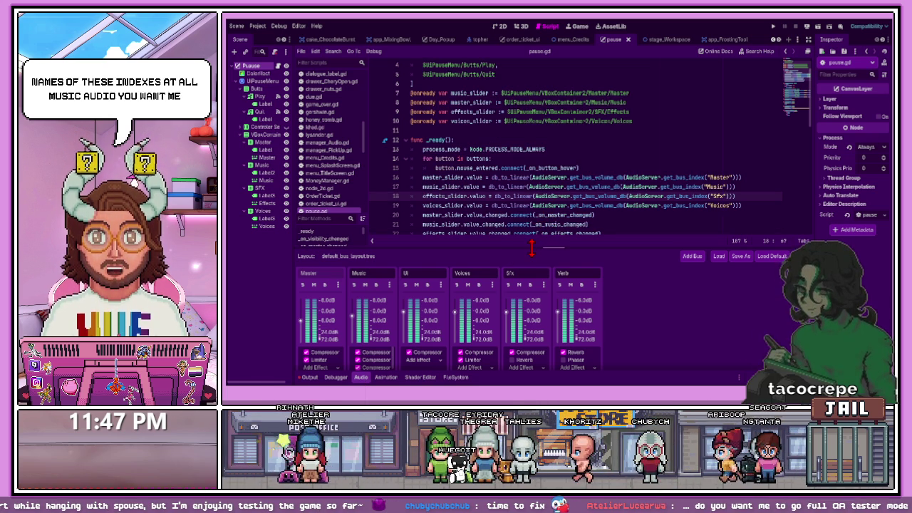
{"action": "left_click_drag", "start_coordinate": [531, 247], "coordinate": [531, 221]}
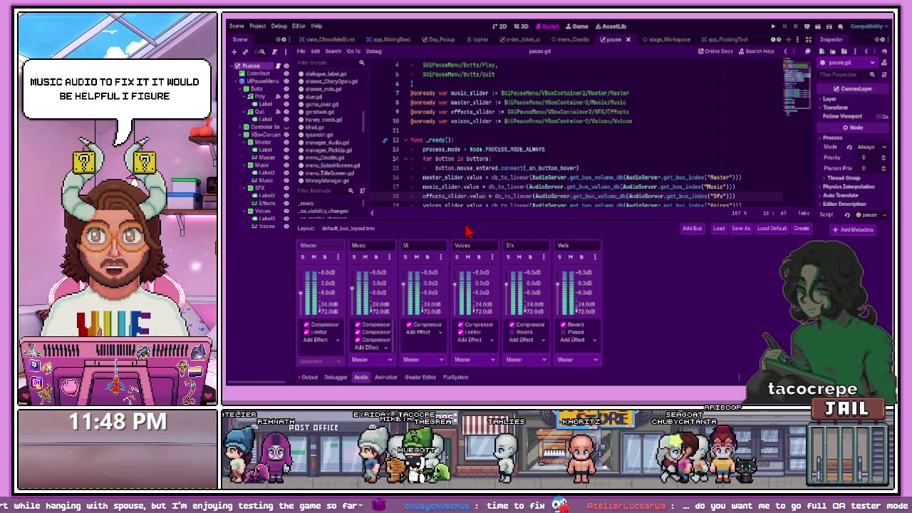
{"action": "left_click_drag", "start_coordinate": [477, 222], "coordinate": [510, 278]}
{"action": "left_click", "coordinate": [438, 243]}
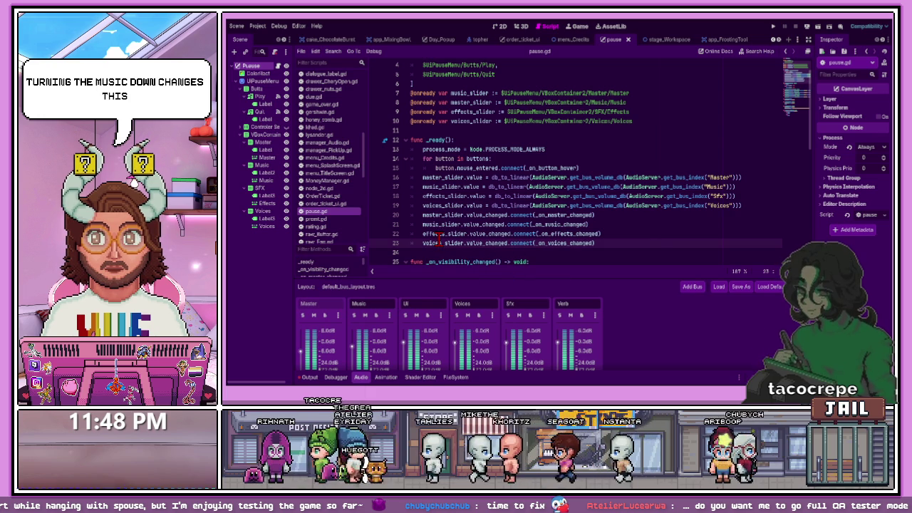
{"action": "key", "text": "Up"}
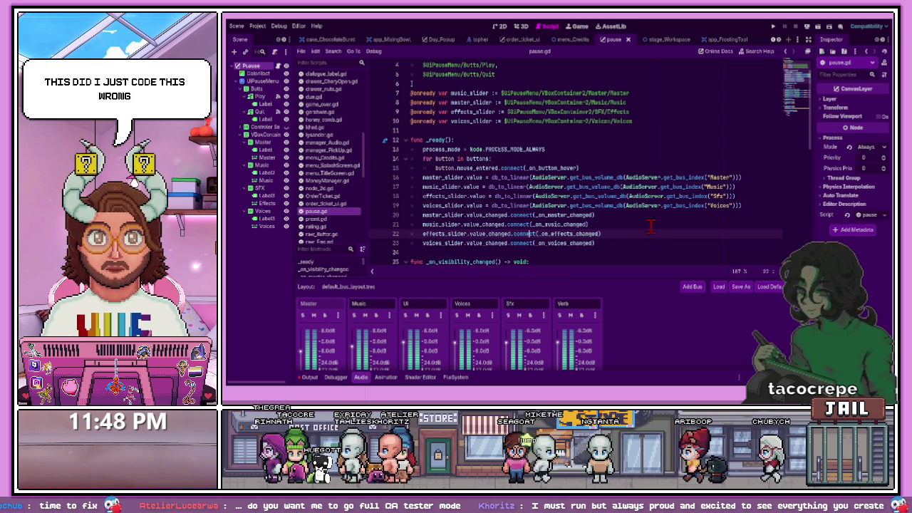
{"action": "key", "text": "Up"}
{"action": "key", "text": "Up"}
{"action": "left_click", "coordinate": [579, 224]}
{"action": "left_click_drag", "start_coordinate": [749, 204], "coordinate": [397, 171]}
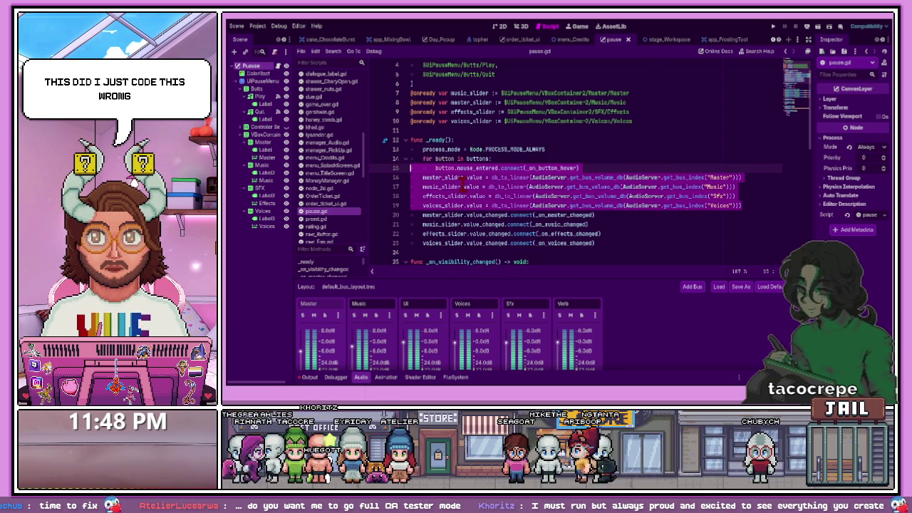
{"action": "left_click", "coordinate": [476, 187]}
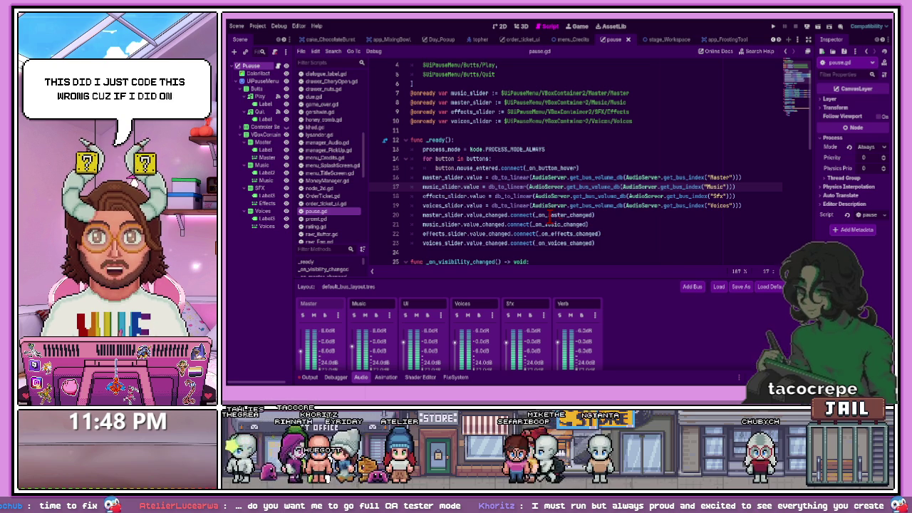
{"action": "left_click_drag", "start_coordinate": [426, 277], "coordinate": [430, 227]}
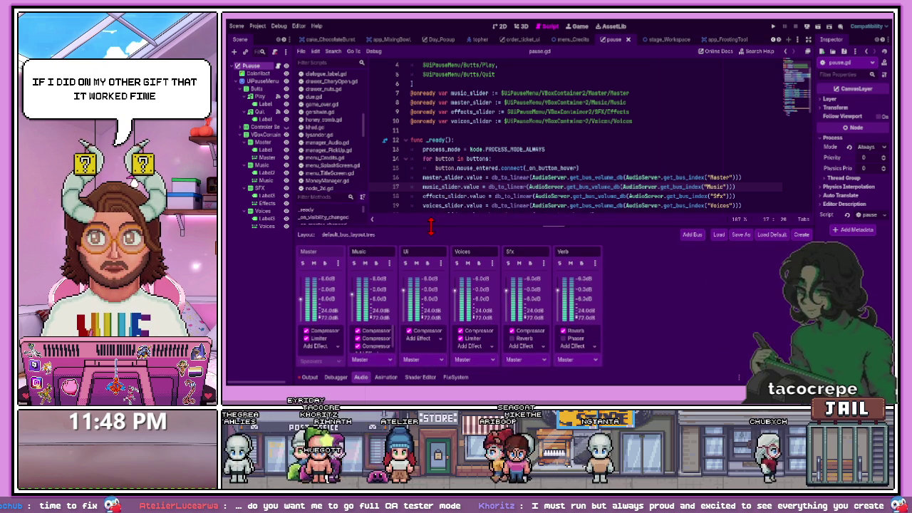
{"action": "key", "text": "alt+Tab"}
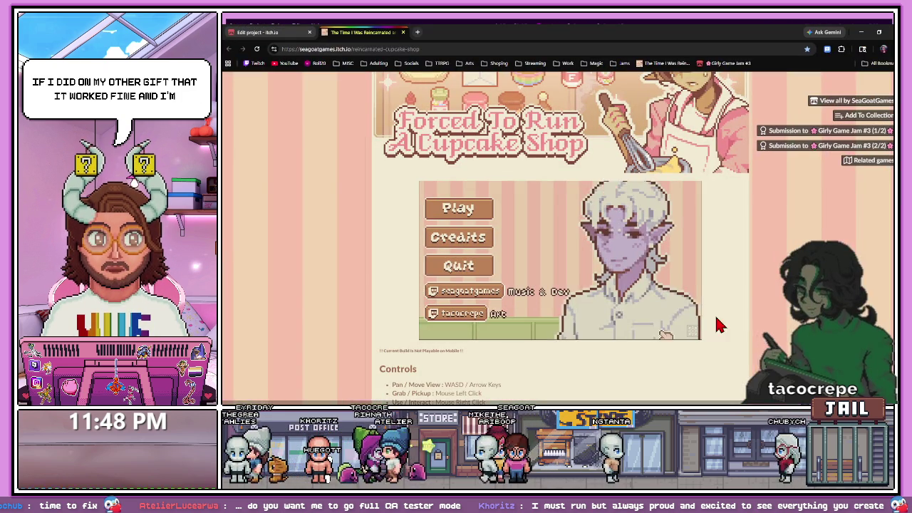
{"action": "key", "text": "alt+Tab"}
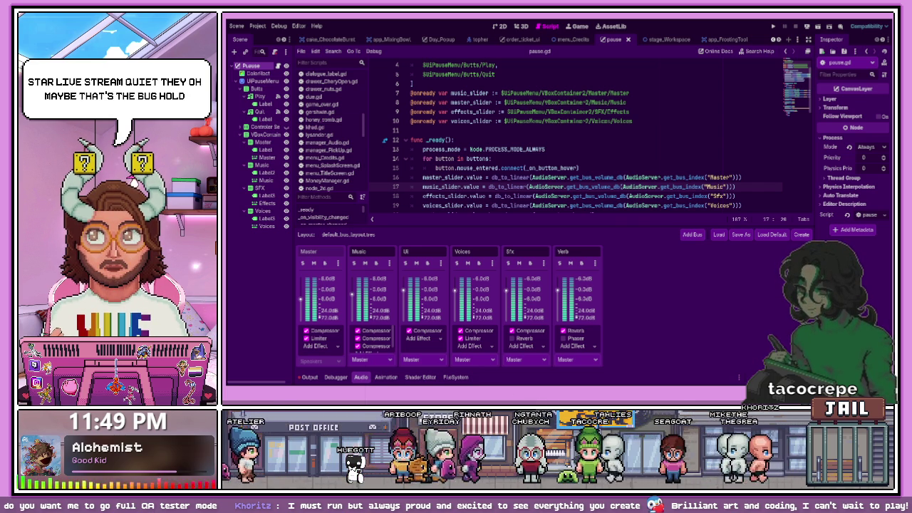
{"action": "left_click", "coordinate": [456, 377]}
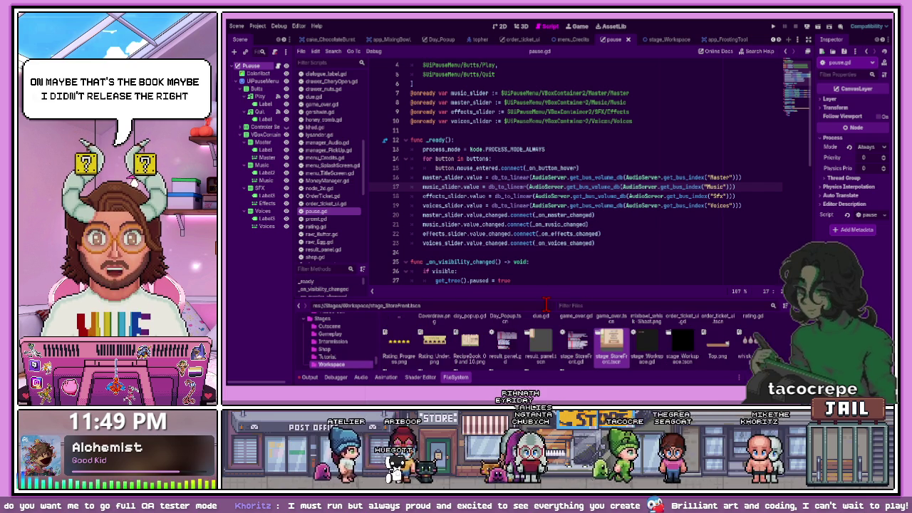
Filter the files for 'au' and open the Autoload manager_Audio scene
{"action": "left_click", "coordinate": [546, 304]}
{"action": "type", "text": "aaud"}
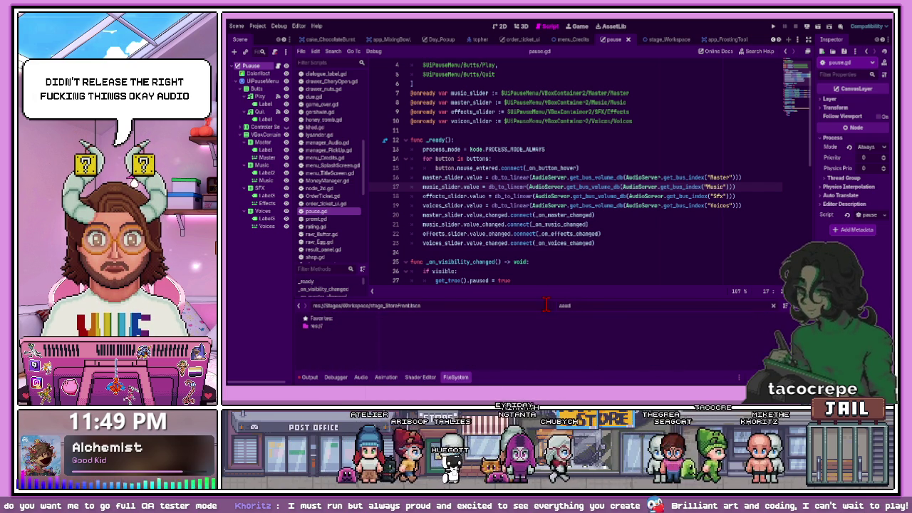
{"action": "key", "text": "BackSpace"}
{"action": "key", "text": "BackSpace"}
{"action": "key", "text": "BackSpace"}
{"action": "type", "text": "u"}
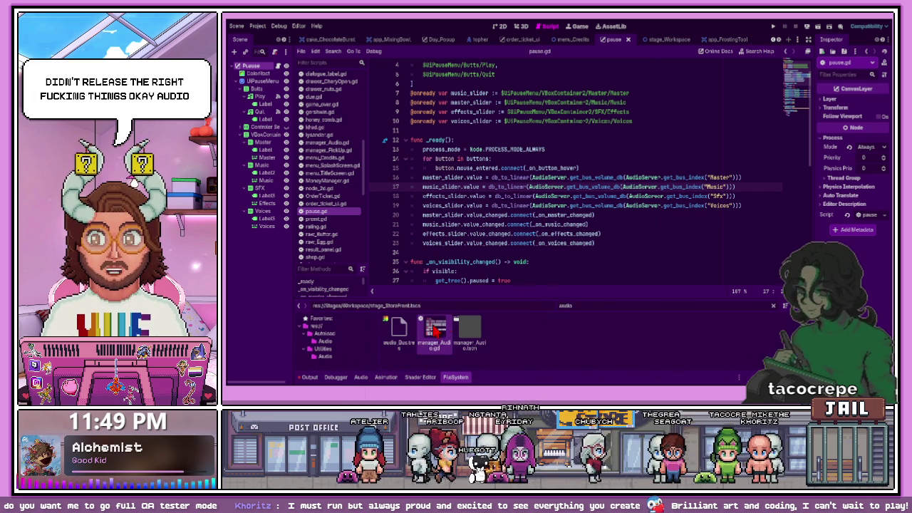
{"action": "double_click", "coordinate": [462, 341]}
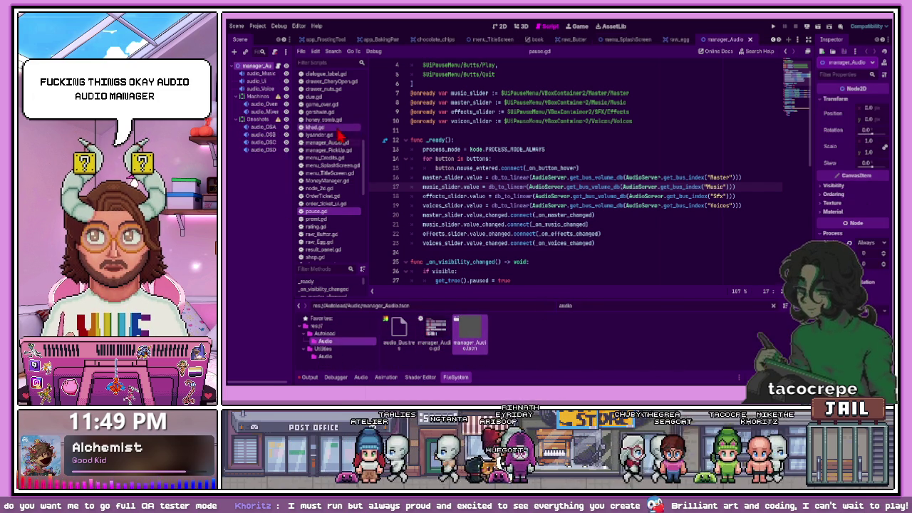
{"action": "left_click_drag", "start_coordinate": [293, 128], "coordinate": [335, 128]}
Inspect the buses of audio_Music, audio_UI, audio_Voice, audio_Oven, audio_Mixer and audio_OSA
{"action": "left_click", "coordinate": [281, 73]}
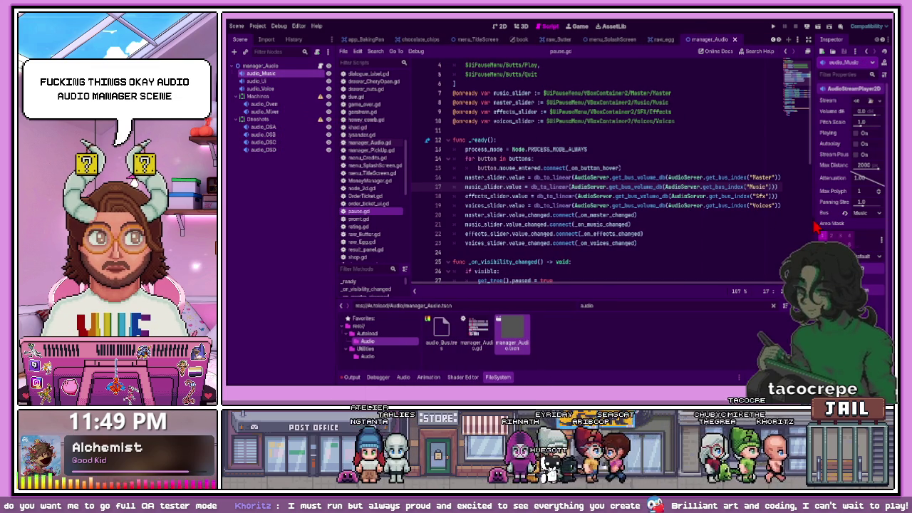
{"action": "left_click_drag", "start_coordinate": [814, 220], "coordinate": [704, 221]}
{"action": "left_click", "coordinate": [278, 81]}
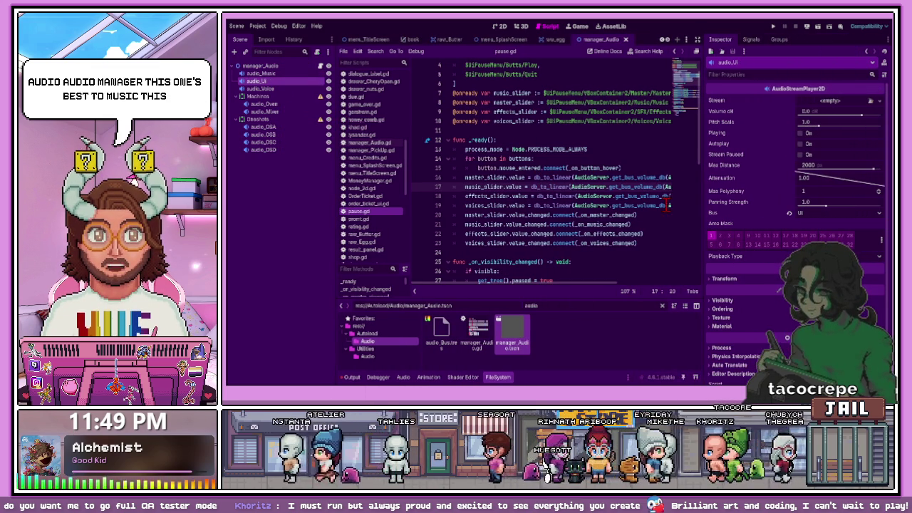
{"action": "left_click", "coordinate": [261, 89]}
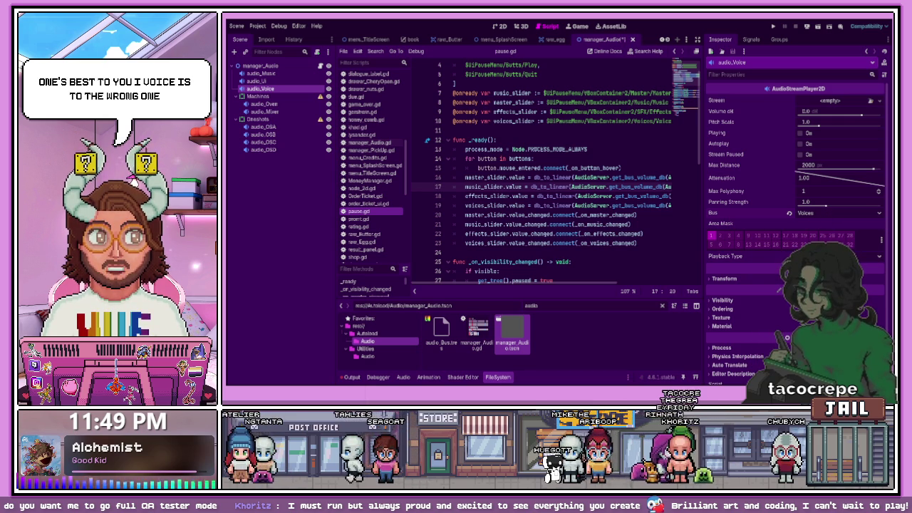
{"action": "left_click", "coordinate": [264, 103]}
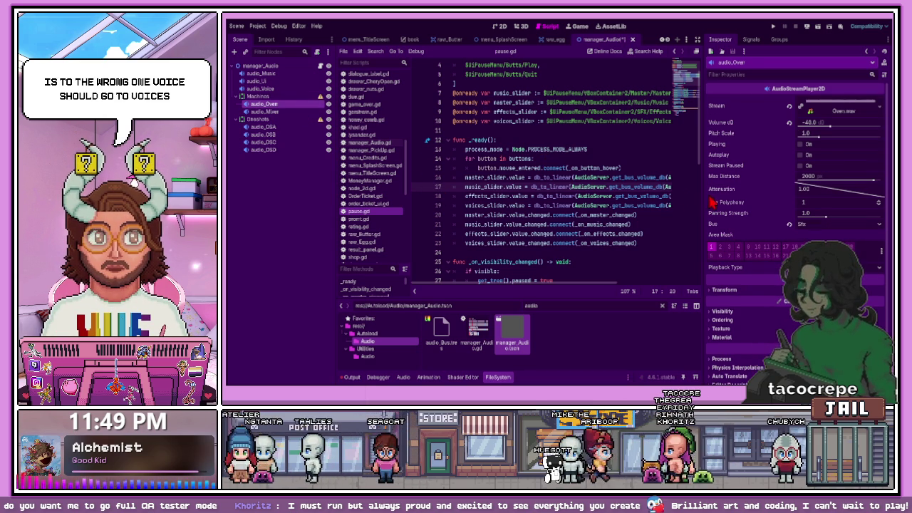
{"action": "left_click", "coordinate": [296, 112]}
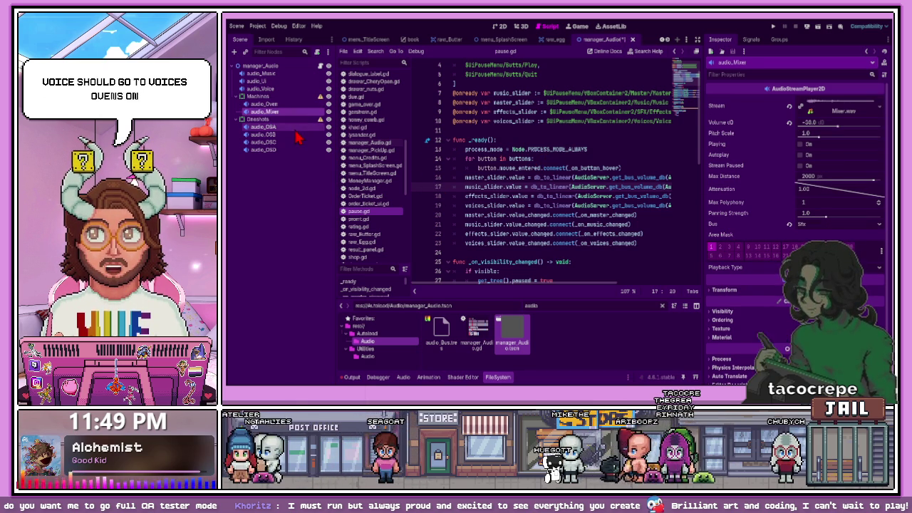
{"action": "left_click", "coordinate": [296, 129]}
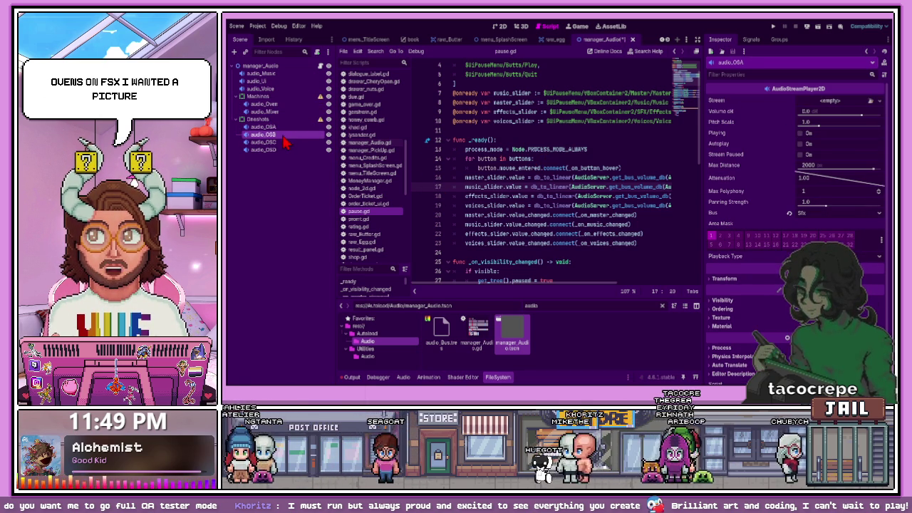
Check audio_OSC and audio_UI, confirm audio_Voice uses the Voices bus, then return to the YouTube tutorial
{"action": "left_click", "coordinate": [287, 143]}
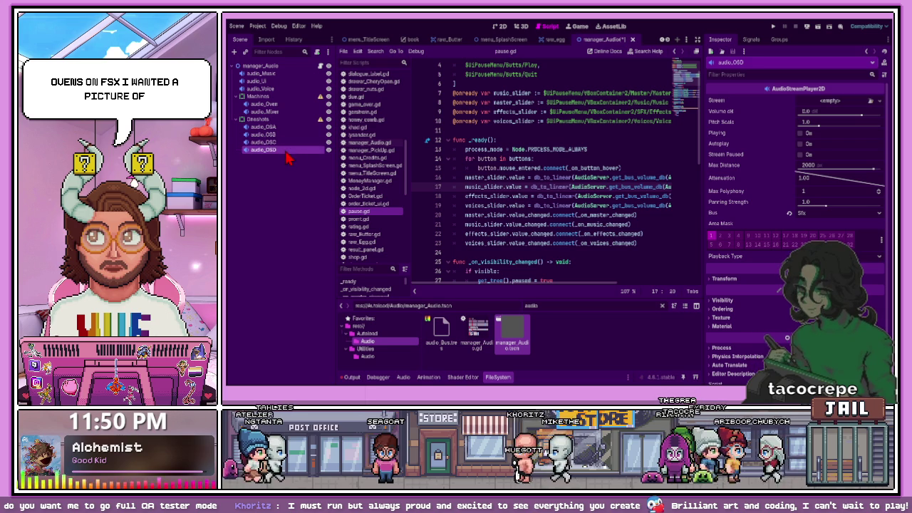
{"action": "left_click", "coordinate": [285, 104]}
{"action": "left_click", "coordinate": [283, 81]}
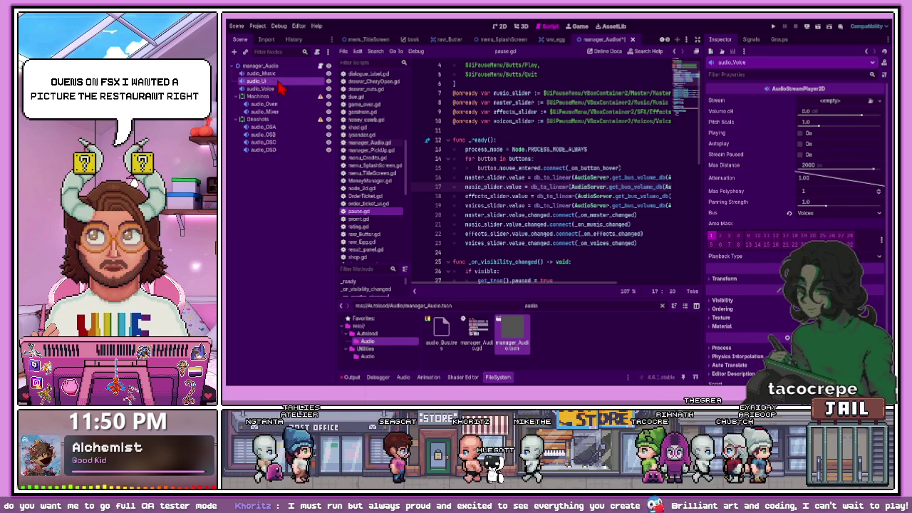
{"action": "left_click", "coordinate": [284, 88]}
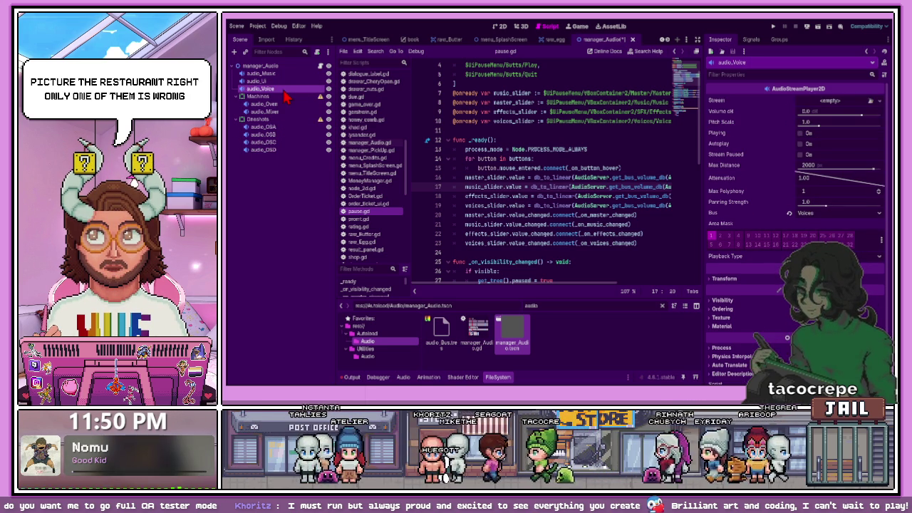
{"action": "left_click", "coordinate": [507, 177]}
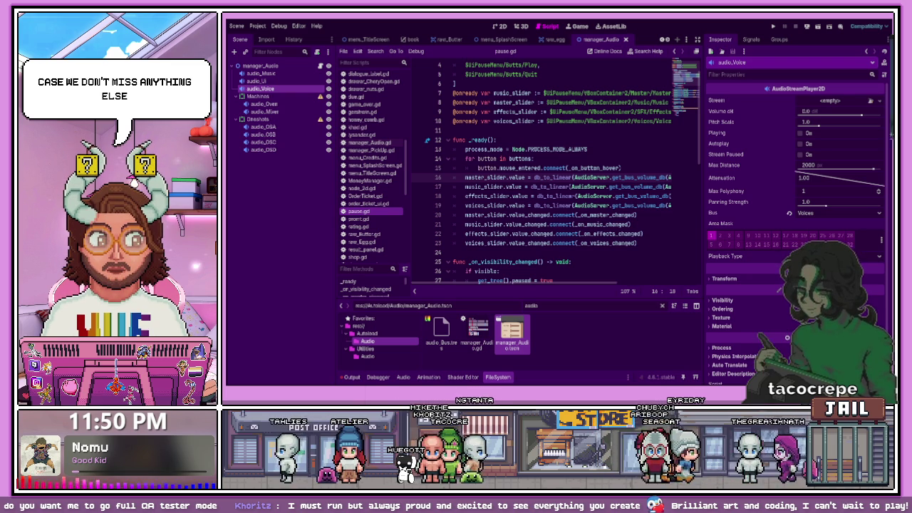
{"action": "key", "text": "alt+Tab"}
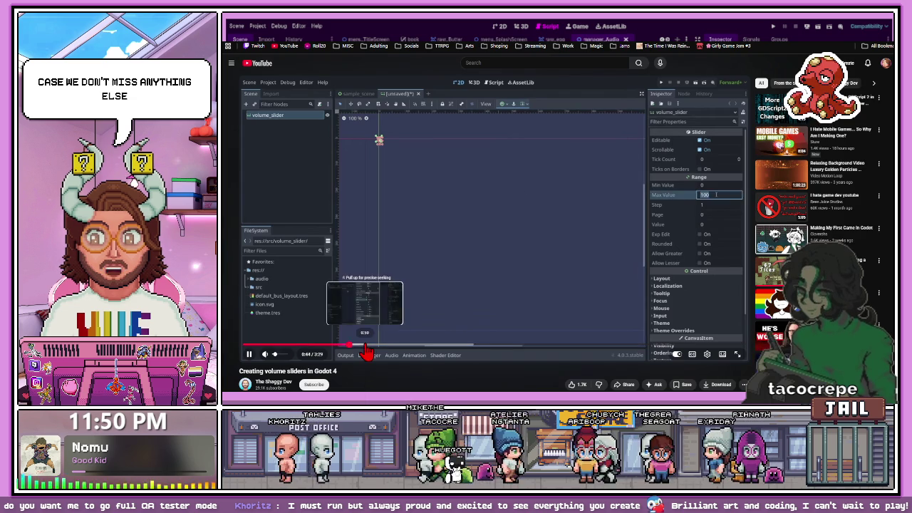
Seek the YouTube tutorial to its volume_slider script, pause it, and return to pause.gd in Godot
{"action": "left_click", "coordinate": [365, 344]}
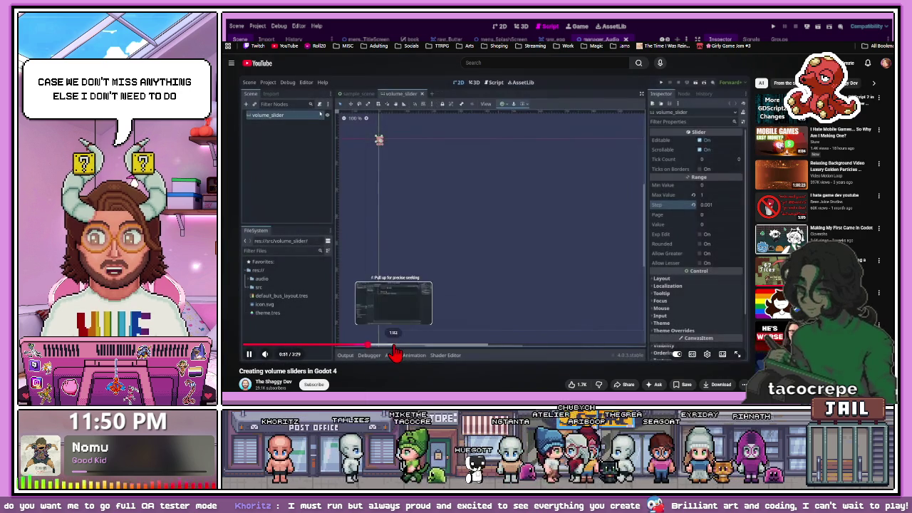
{"action": "left_click", "coordinate": [396, 348]}
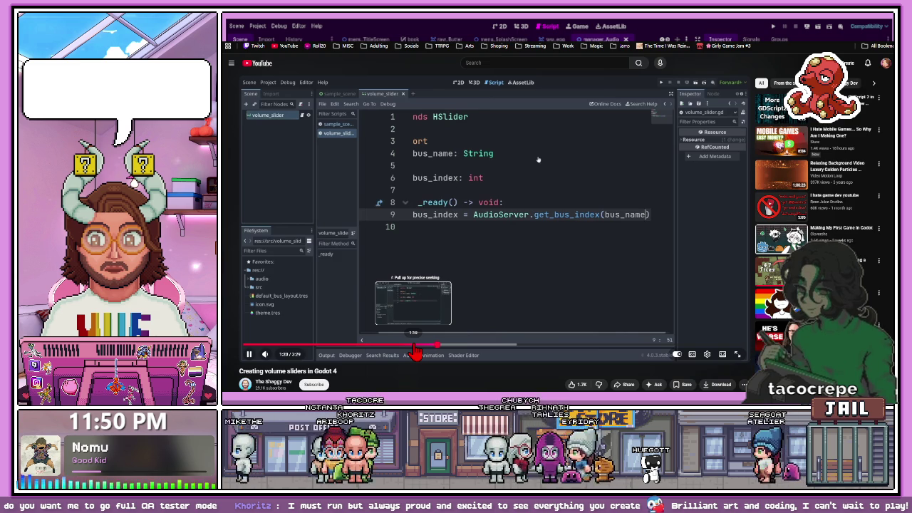
{"action": "left_click", "coordinate": [489, 311]}
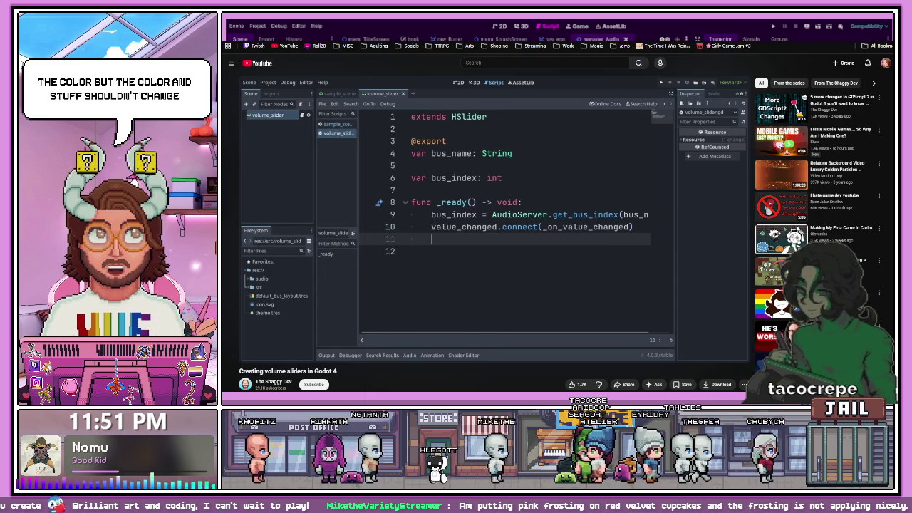
{"action": "key", "text": "alt+Tab"}
{"action": "left_click", "coordinate": [568, 196]}
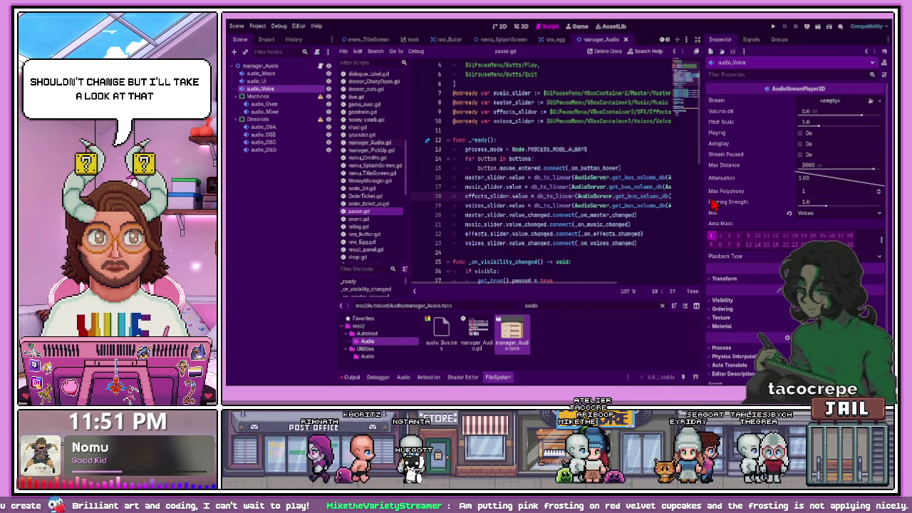
Widen pause.gd's code view and compare the effects_slider line with the Audio bus names
{"action": "mouse_move", "coordinate": [702, 193]}
{"action": "left_mouse_down"}
{"action": "mouse_move", "coordinate": [832, 190]}
{"action": "mouse_move", "coordinate": [810, 191]}
{"action": "left_mouse_up"}
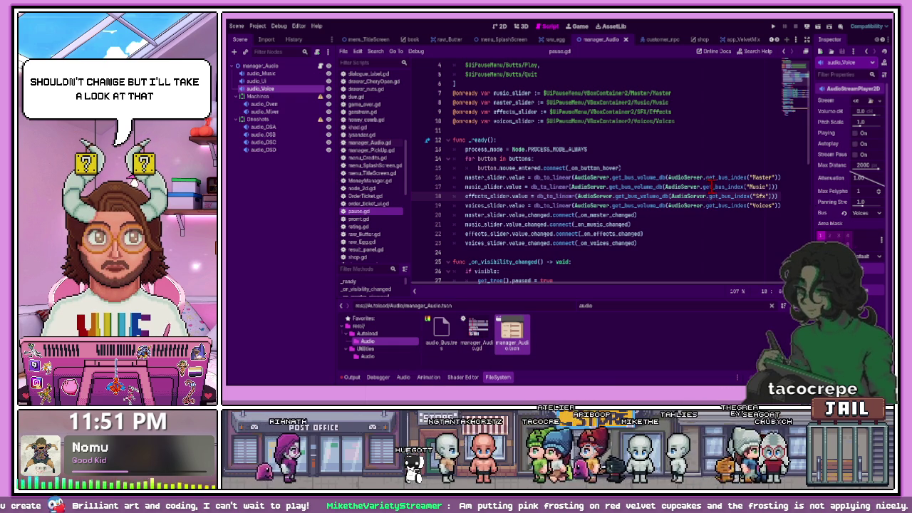
{"action": "left_click", "coordinate": [403, 379]}
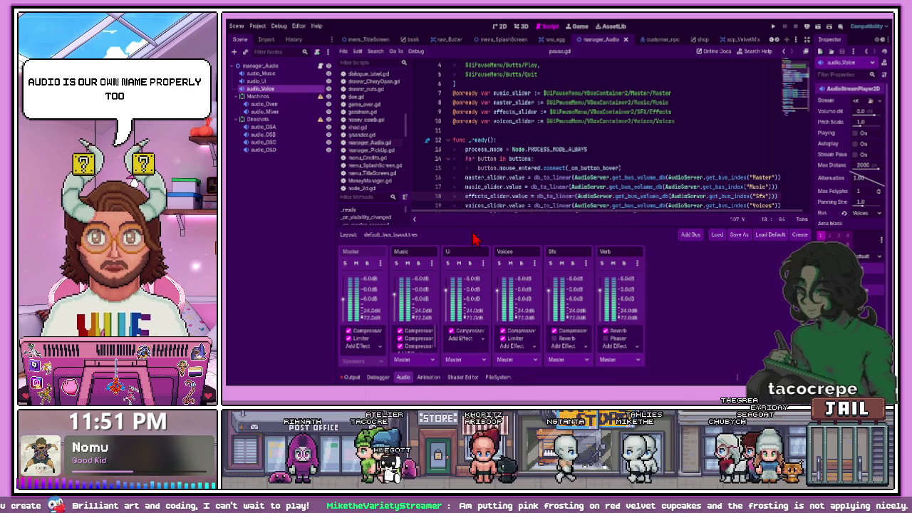
{"action": "left_click", "coordinate": [492, 196]}
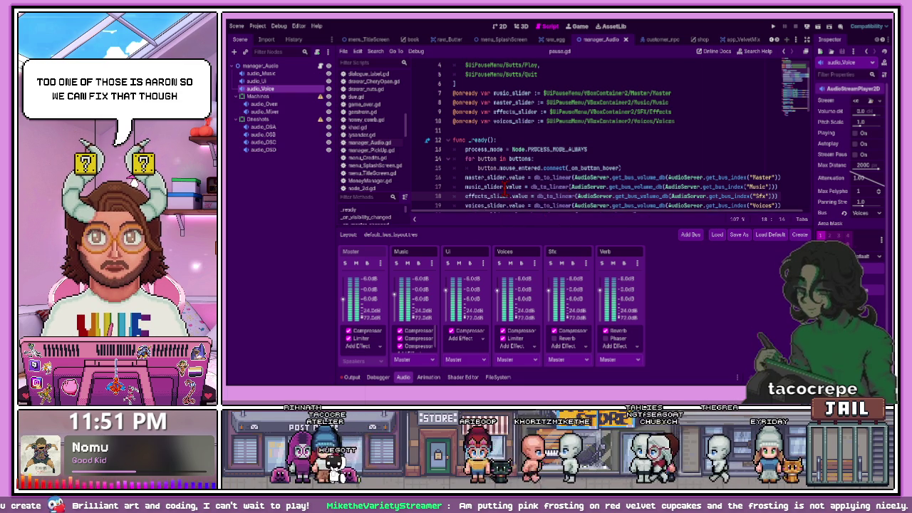
{"action": "scroll", "coordinate": [504, 187], "scroll_direction": "down", "scroll_amount": 2}
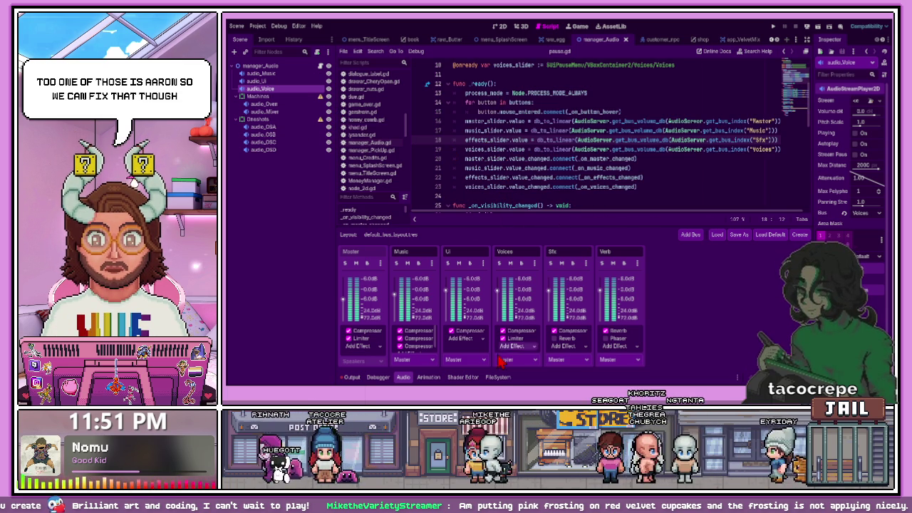
{"action": "left_click", "coordinate": [497, 377]}
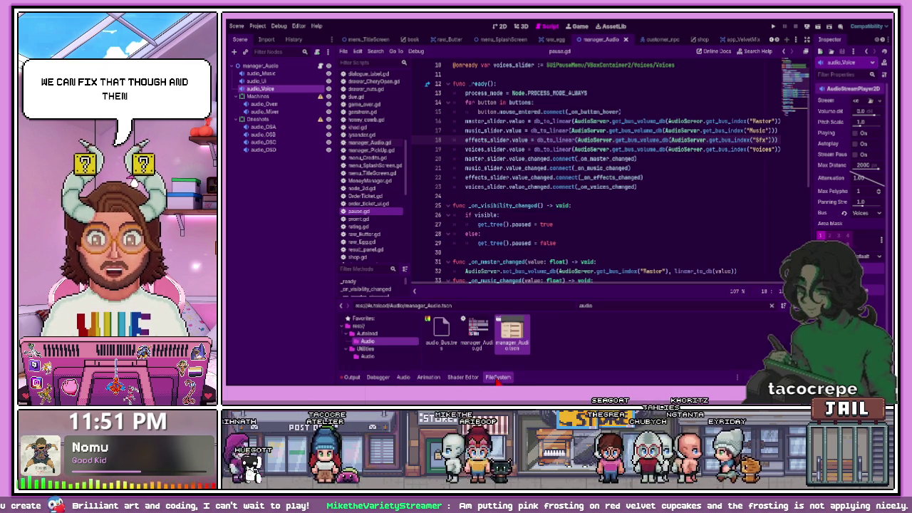
{"action": "left_click", "coordinate": [611, 306]}
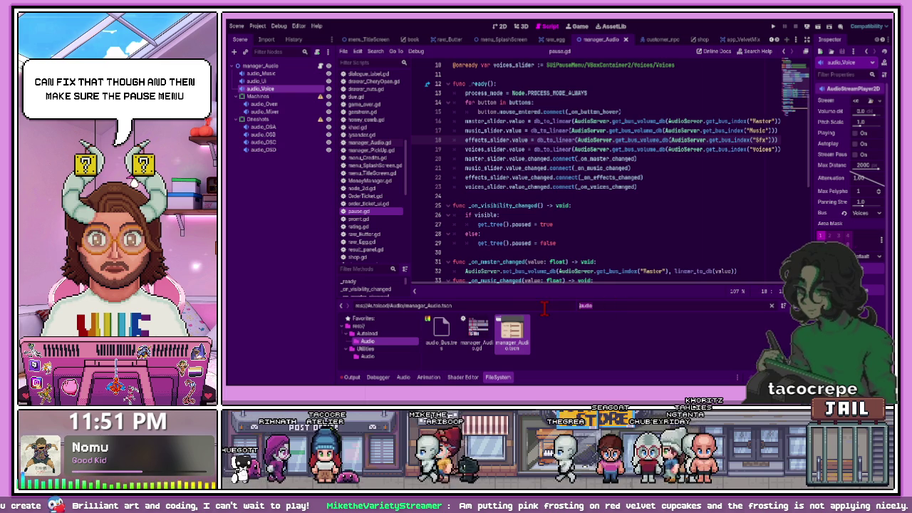
Filter the files for 'pause' and open the Menus pause.tscn scene with its pause.gd slider script
{"action": "key", "text": "BackSpace"}
{"action": "key", "text": "BackSpace"}
{"action": "key", "text": "BackSpace"}
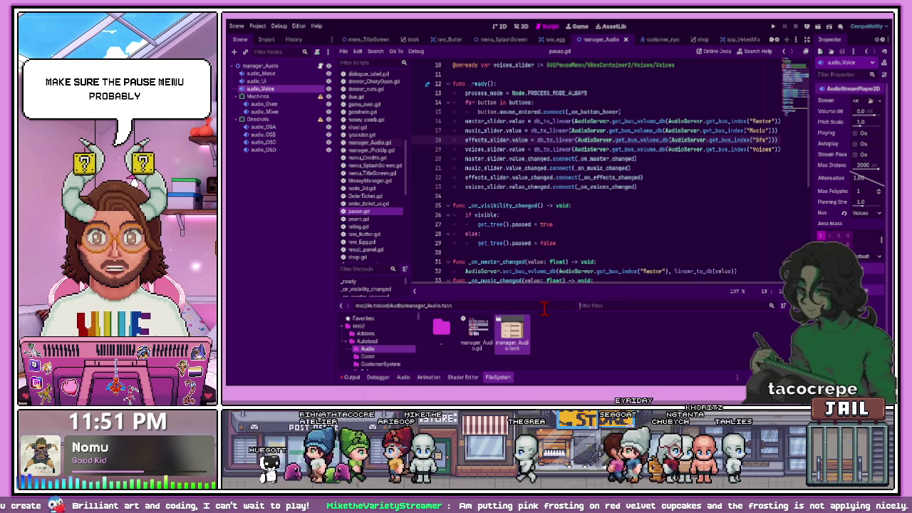
{"action": "type", "text": "pause"}
{"action": "key", "text": "BackSpace"}
{"action": "key", "text": "BackSpace"}
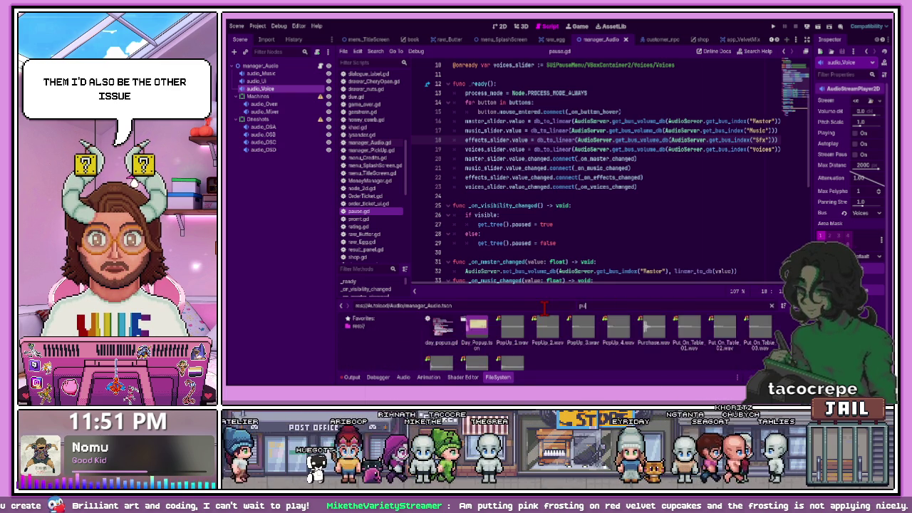
{"action": "double_click", "coordinate": [477, 329]}
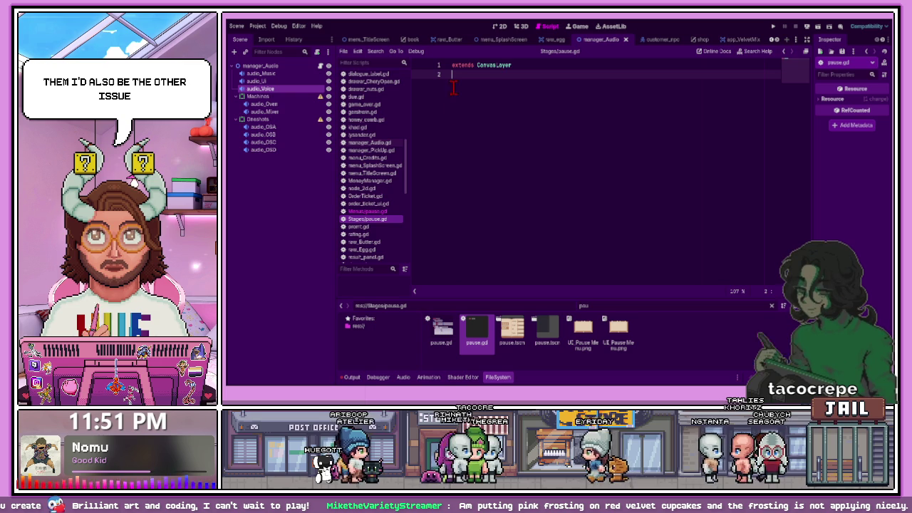
{"action": "left_click", "coordinate": [502, 27]}
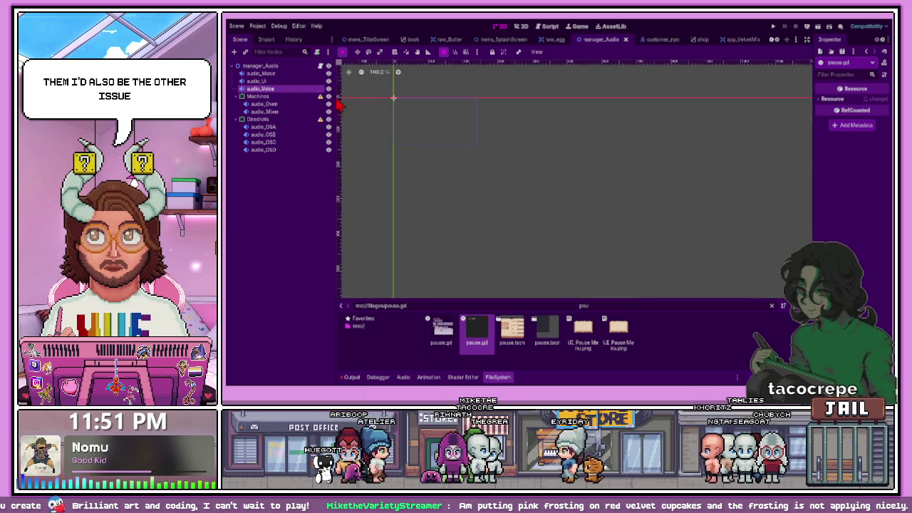
{"action": "double_click", "coordinate": [506, 338]}
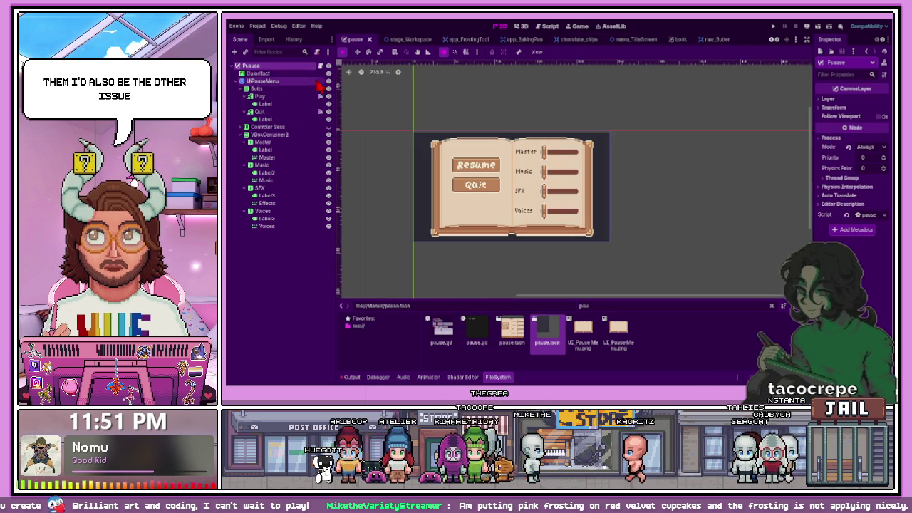
{"action": "left_click", "coordinate": [320, 81]}
{"action": "scroll", "coordinate": [518, 202], "scroll_direction": "up", "scroll_amount": 2}
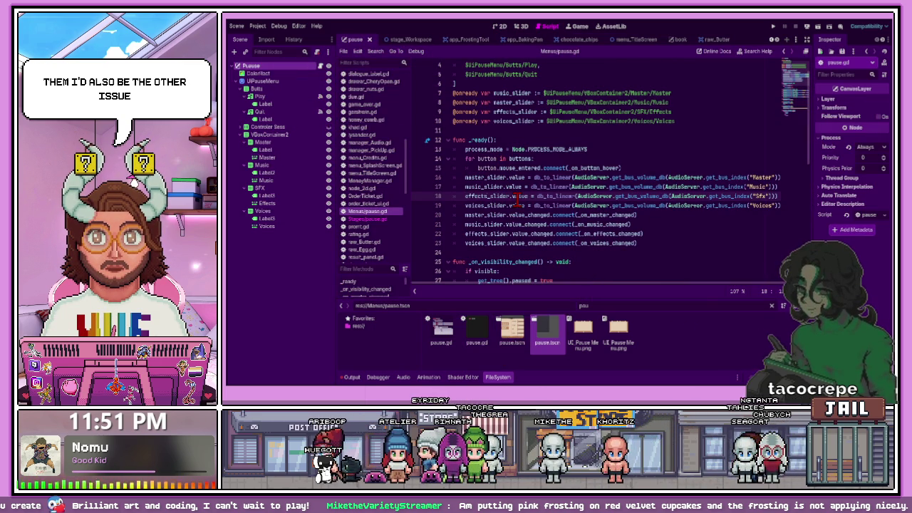
{"action": "scroll", "coordinate": [560, 288], "scroll_direction": "right", "scroll_amount": 1}
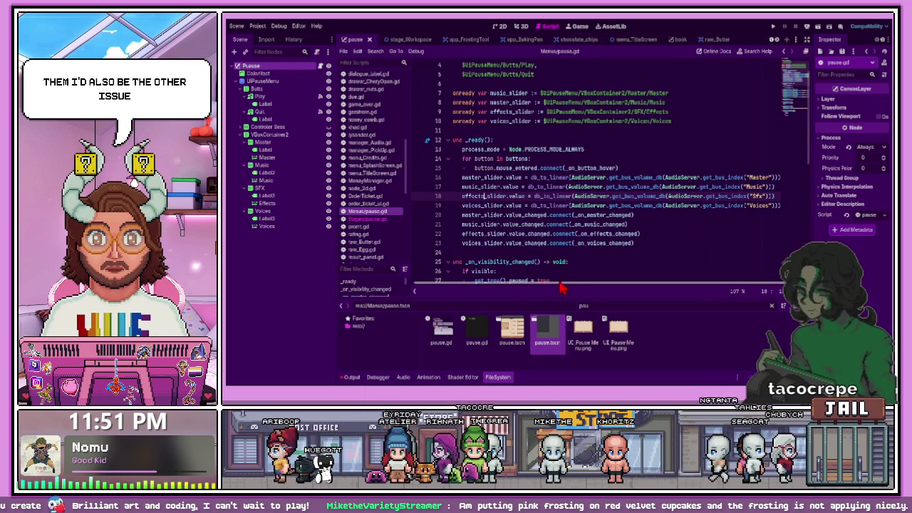
{"action": "left_click_drag", "start_coordinate": [580, 287], "coordinate": [452, 285]}
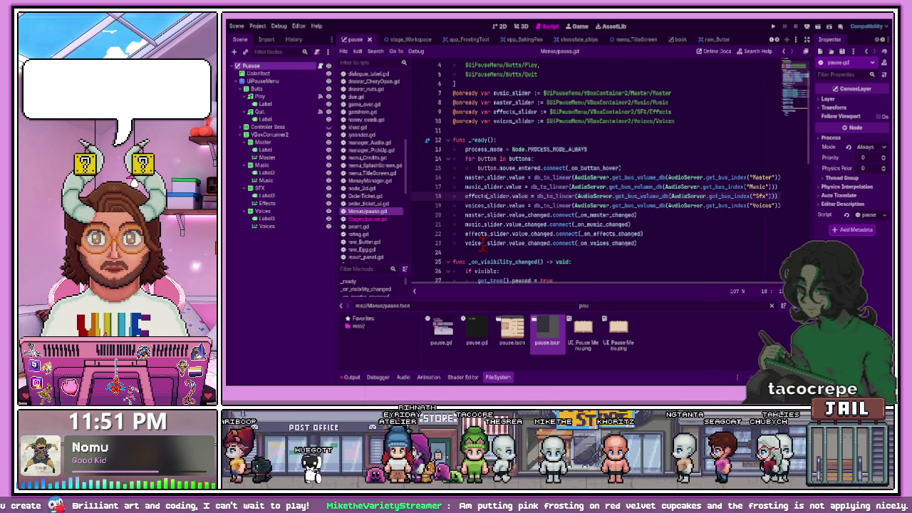
{"action": "scroll", "coordinate": [484, 246], "scroll_direction": "down", "scroll_amount": 5}
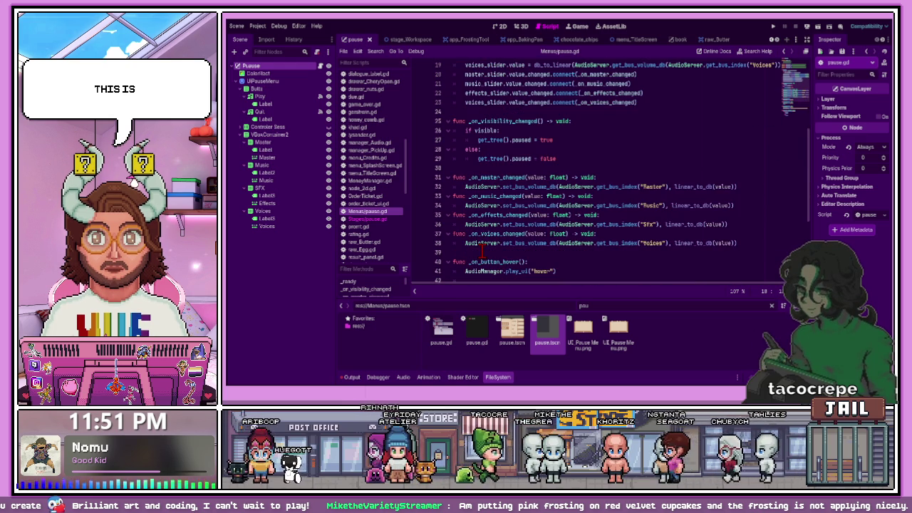
{"action": "scroll", "coordinate": [483, 251], "scroll_direction": "down", "scroll_amount": 1}
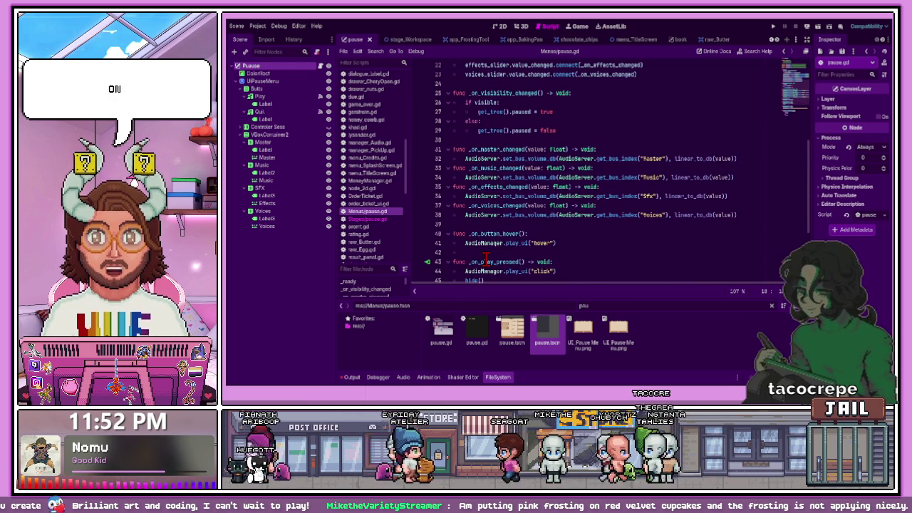
{"action": "left_click", "coordinate": [533, 177]}
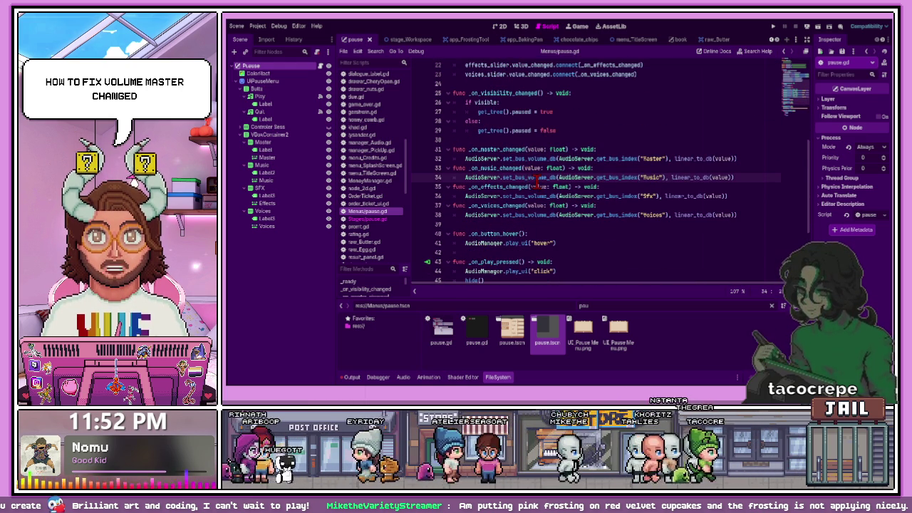
{"action": "key", "text": "ctrl+s"}
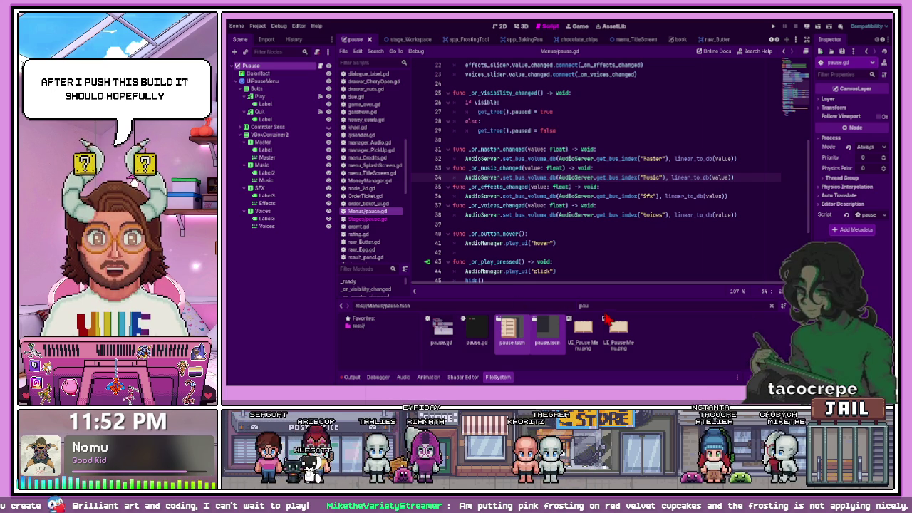
{"action": "left_click", "coordinate": [560, 253]}
{"action": "scroll", "coordinate": [561, 271], "scroll_direction": "up", "scroll_amount": 1}
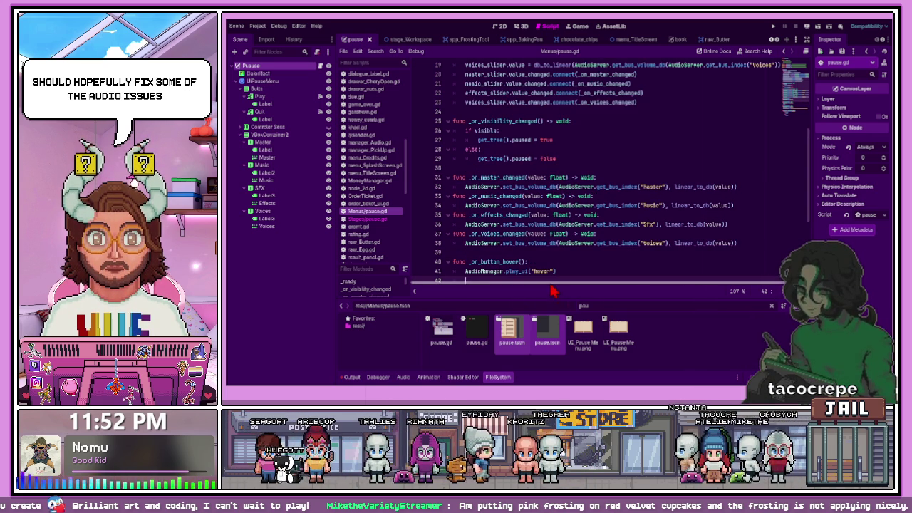
{"action": "scroll", "coordinate": [529, 263], "scroll_direction": "down", "scroll_amount": 3}
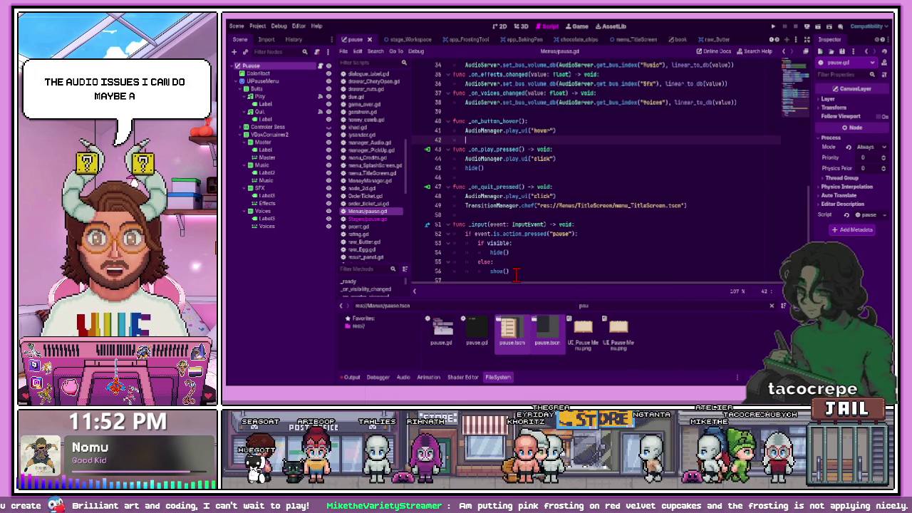
{"action": "scroll", "coordinate": [516, 271], "scroll_direction": "up", "scroll_amount": 1}
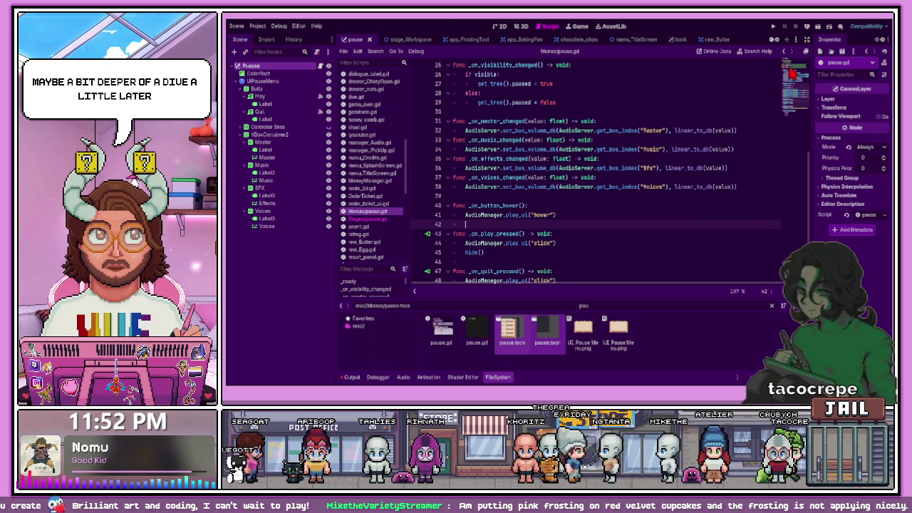
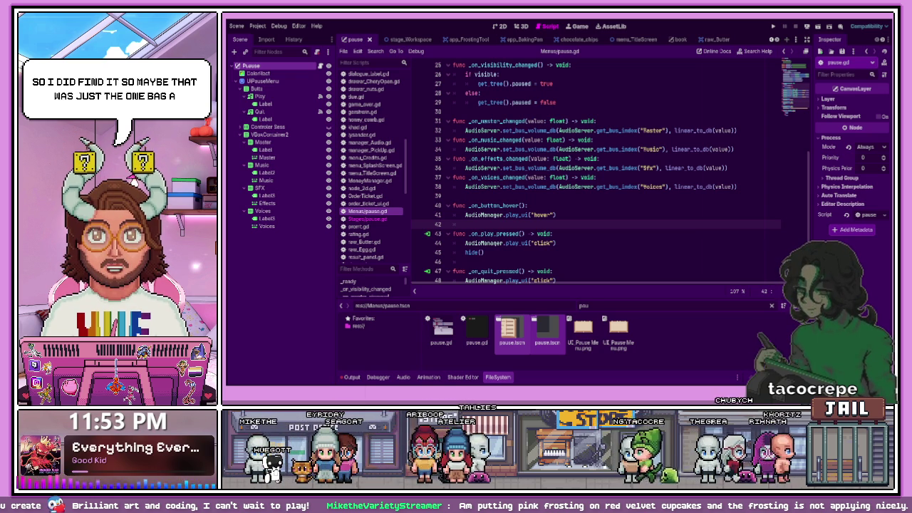
On the itch.io edit page, mark CupcakesBeta.zip as played in the browser and save
{"action": "key", "text": "alt+Tab"}
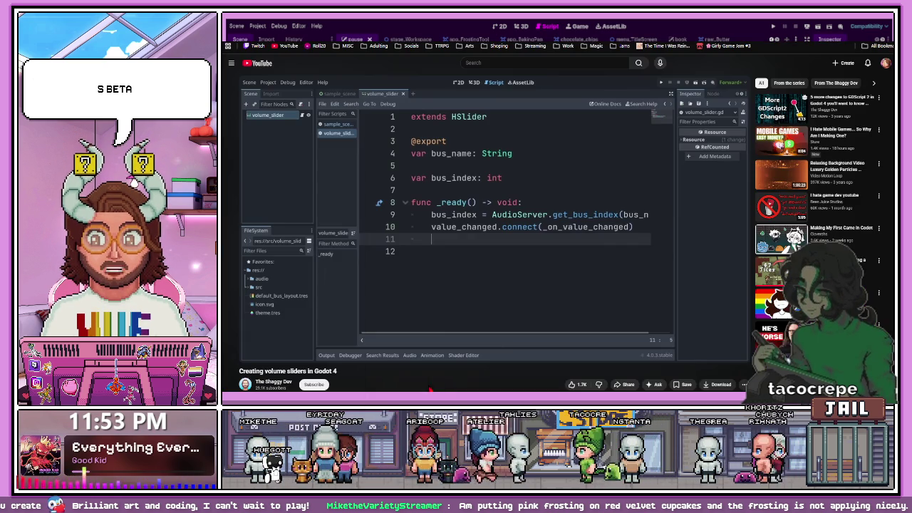
{"action": "key", "text": "alt+Tab"}
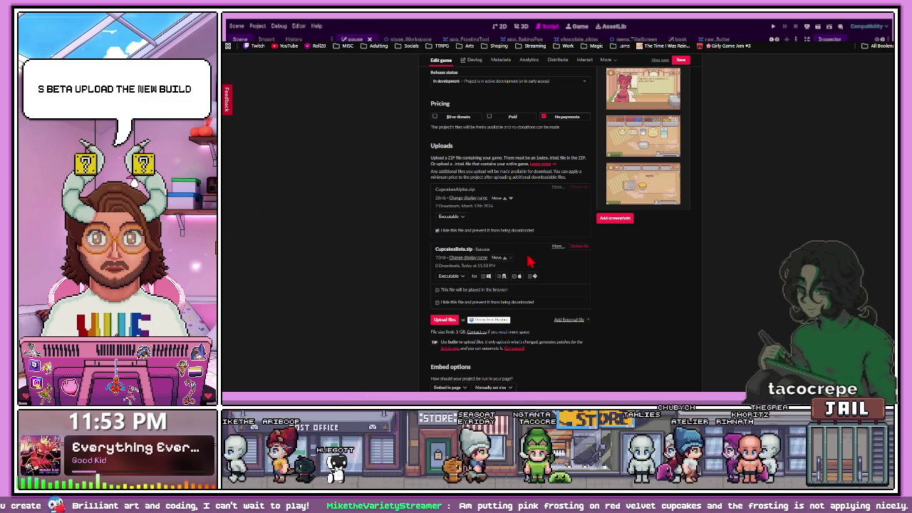
{"action": "left_click", "coordinate": [456, 290]}
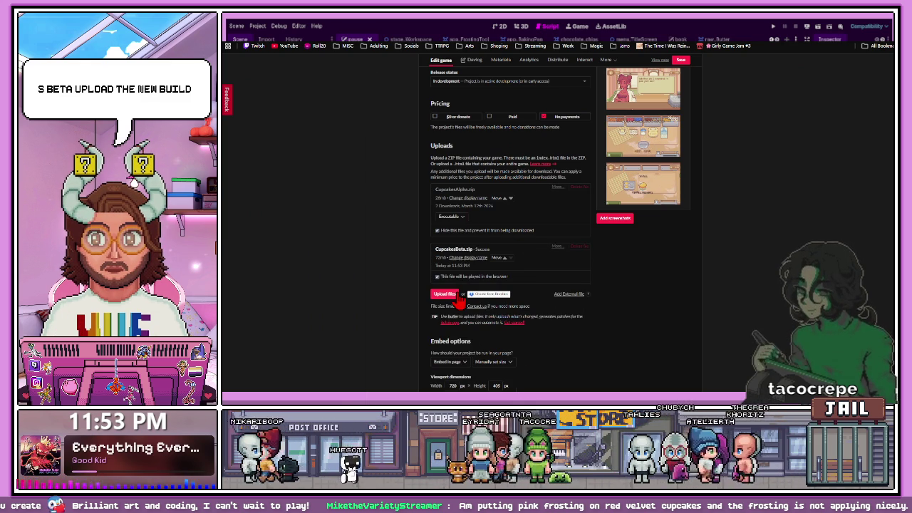
{"action": "left_click", "coordinate": [682, 60]}
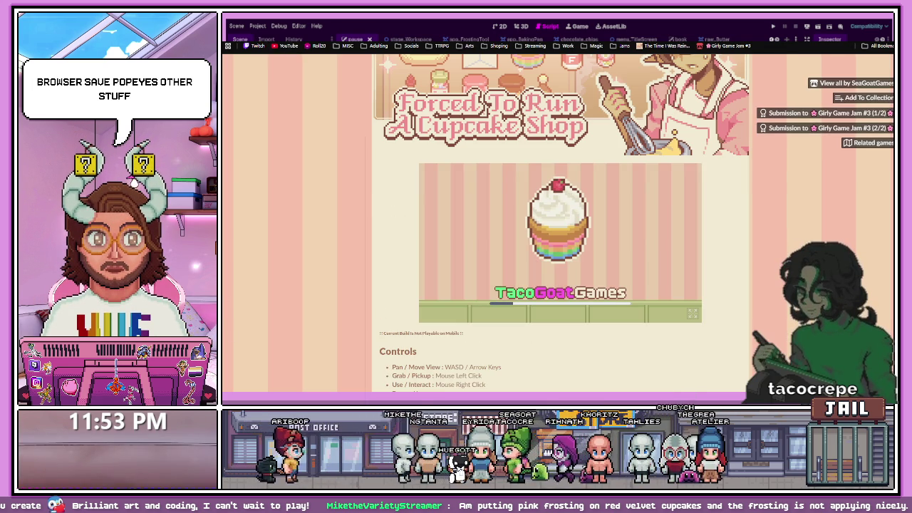
Reopen the cupcake game page so its embed reloads to the title screen, then return to Godot
{"action": "left_click", "coordinate": [369, 40]}
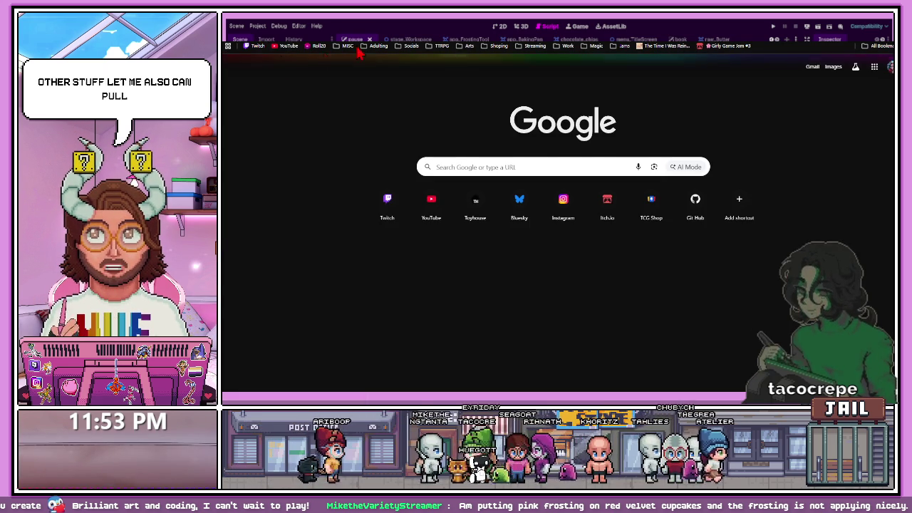
{"action": "key", "text": "ctrl+shift+t"}
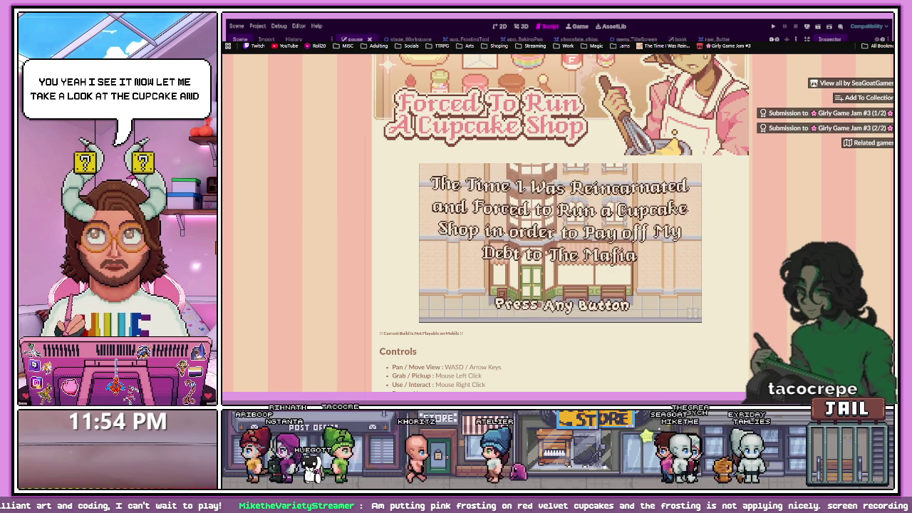
{"action": "key", "text": "alt+Tab"}
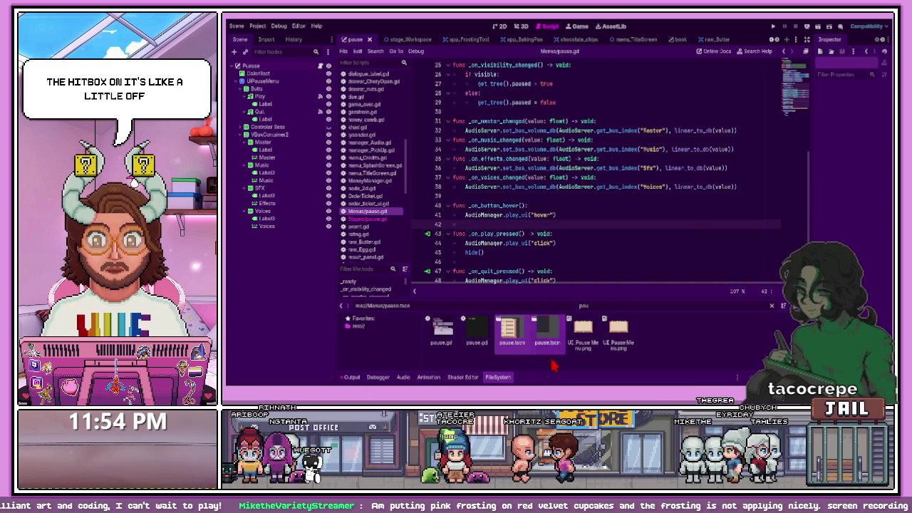
Enlarge the FileSystem dock and browse the assets matching the 'red' filter
{"action": "key", "text": "BackSpace"}
{"action": "key", "text": "BackSpace"}
{"action": "key", "text": "BackSpace"}
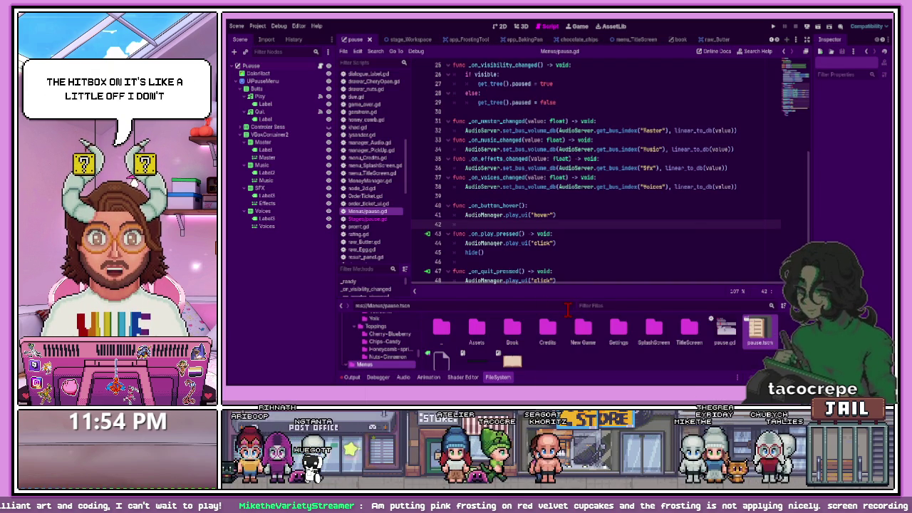
{"action": "mouse_move", "coordinate": [582, 302]}
{"action": "left_mouse_down"}
{"action": "mouse_move", "coordinate": [579, 246]}
{"action": "mouse_move", "coordinate": [578, 271]}
{"action": "left_mouse_up"}
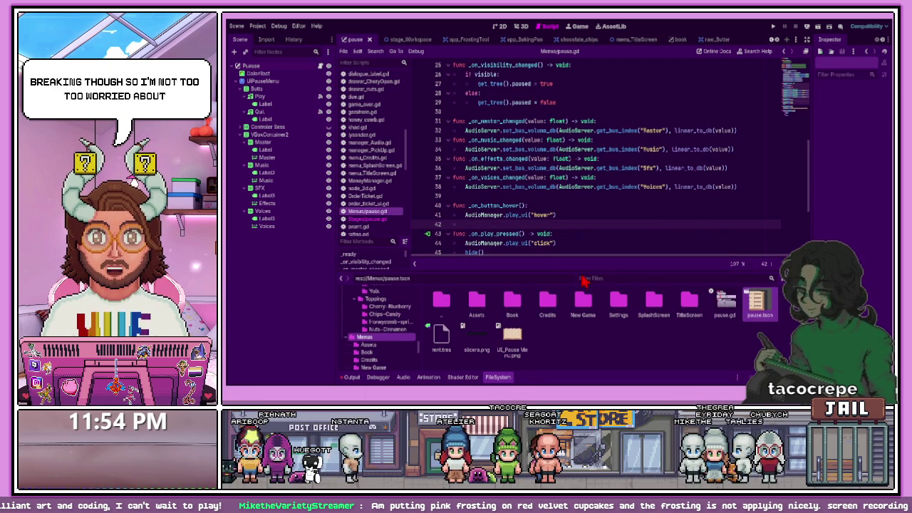
{"action": "type", "text": "red"}
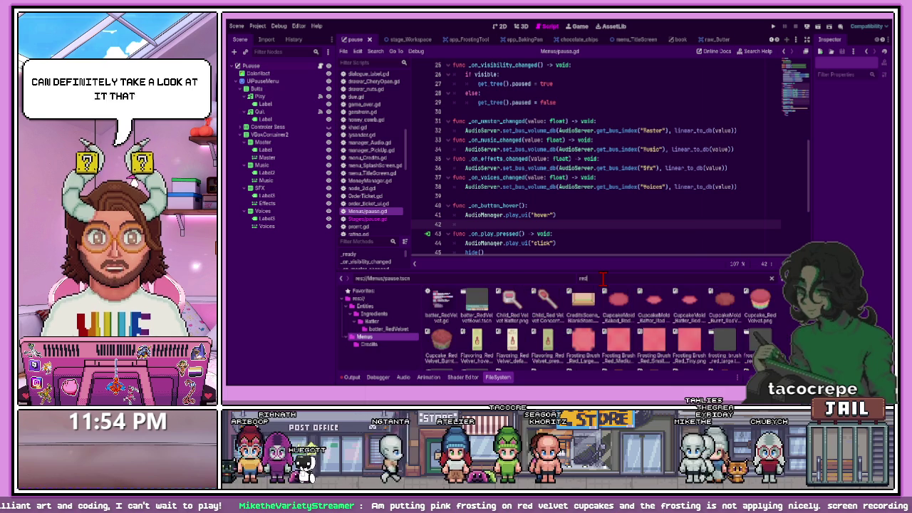
{"action": "type", "text": "v"}
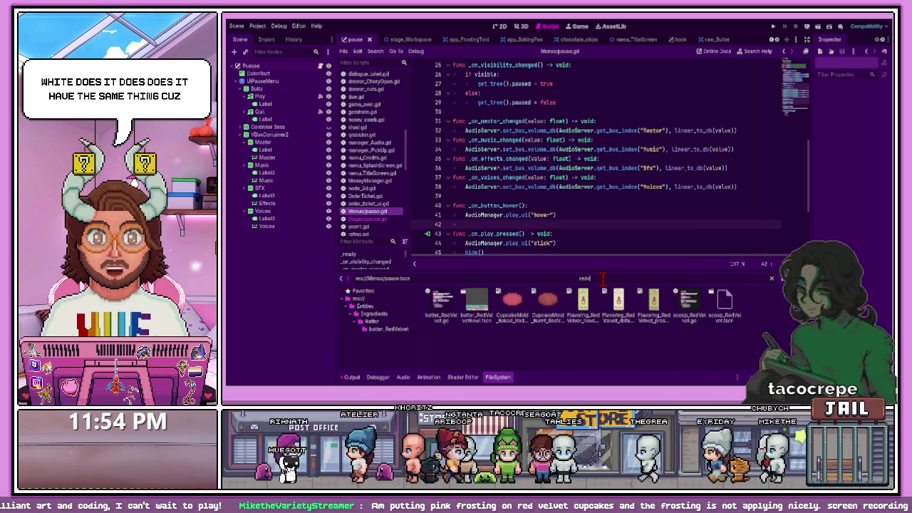
{"action": "key", "text": "BackSpace"}
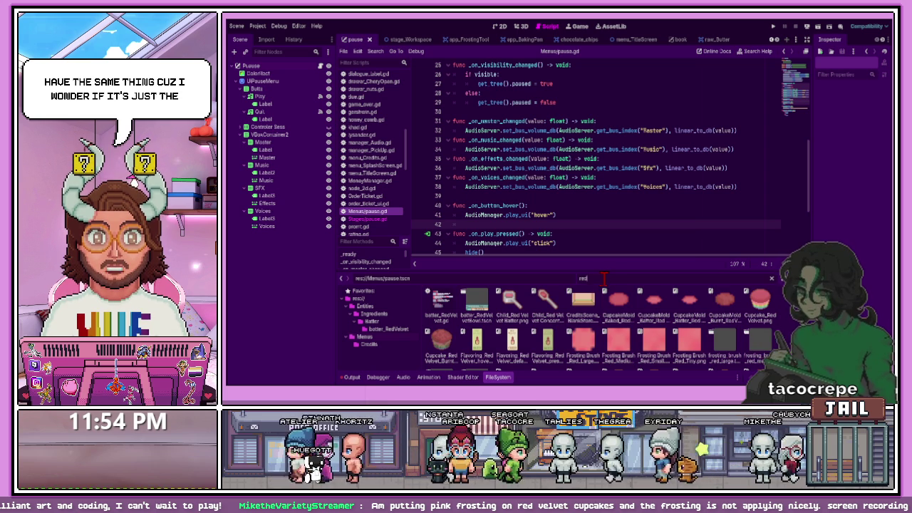
{"action": "left_click_drag", "start_coordinate": [630, 270], "coordinate": [627, 126]}
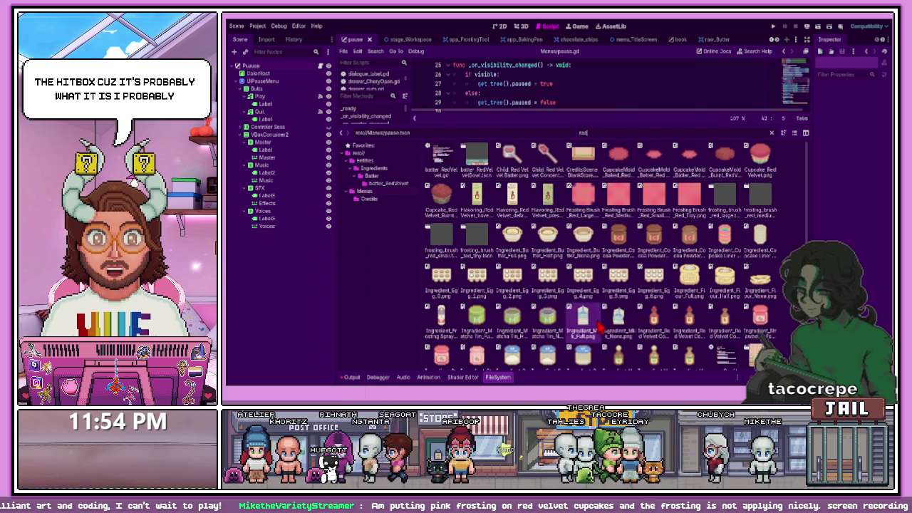
{"action": "scroll", "coordinate": [599, 327], "scroll_direction": "down", "scroll_amount": 3}
{"action": "scroll", "coordinate": [583, 337], "scroll_direction": "down", "scroll_amount": 1}
{"action": "scroll", "coordinate": [582, 338], "scroll_direction": "down", "scroll_amount": 1}
{"action": "scroll", "coordinate": [583, 341], "scroll_direction": "up", "scroll_amount": 4}
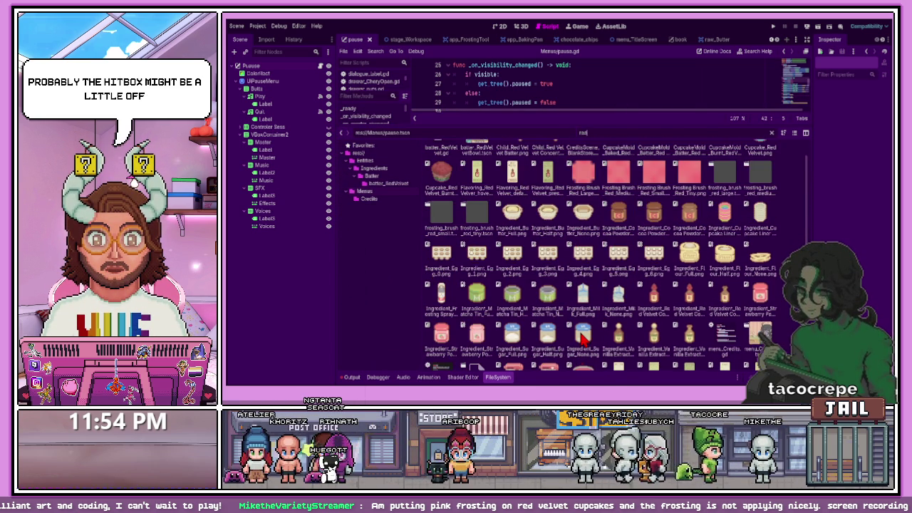
{"action": "scroll", "coordinate": [583, 341], "scroll_direction": "up", "scroll_amount": 1}
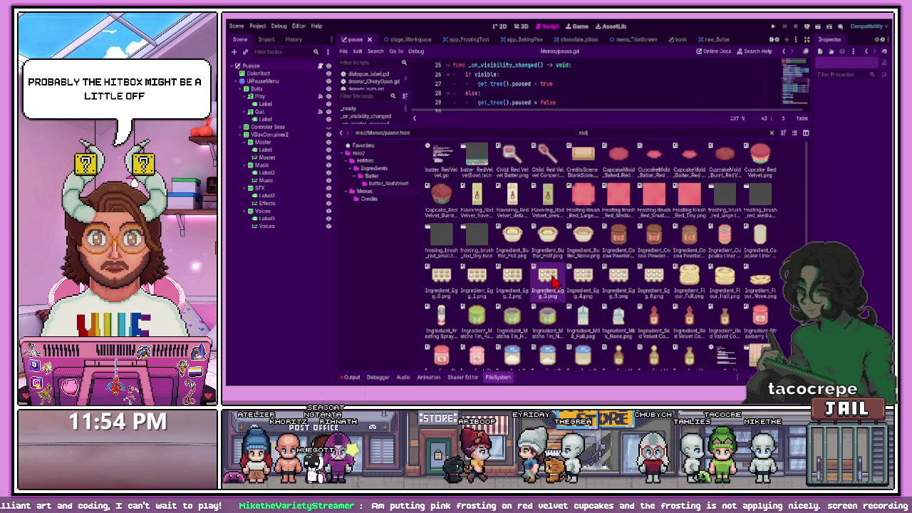
{"action": "scroll", "coordinate": [539, 293], "scroll_direction": "down", "scroll_amount": 2}
{"action": "scroll", "coordinate": [585, 228], "scroll_direction": "up", "scroll_amount": 2}
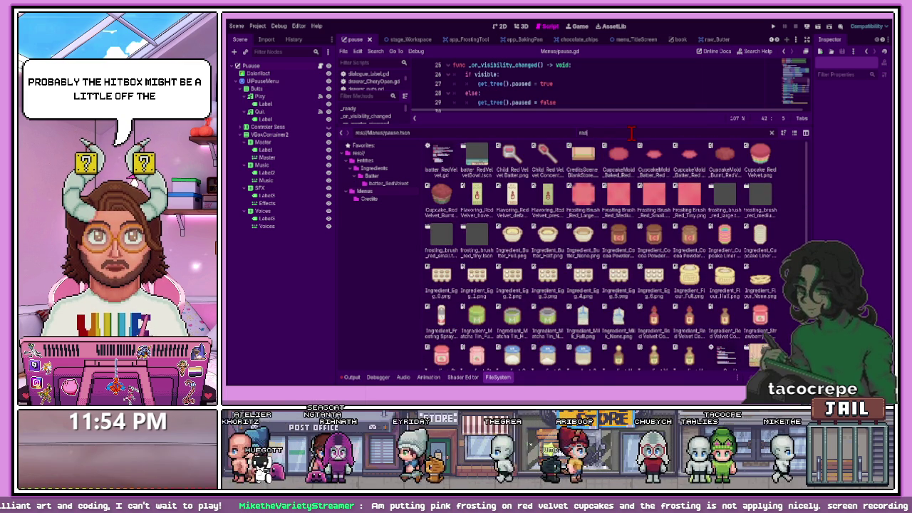
Filter the files for 'vol' and open cake_VelvetCupcake.tscn
{"action": "key", "text": "BackSpace"}
{"action": "key", "text": "BackSpace"}
{"action": "key", "text": "BackSpace"}
{"action": "type", "text": "vol"}
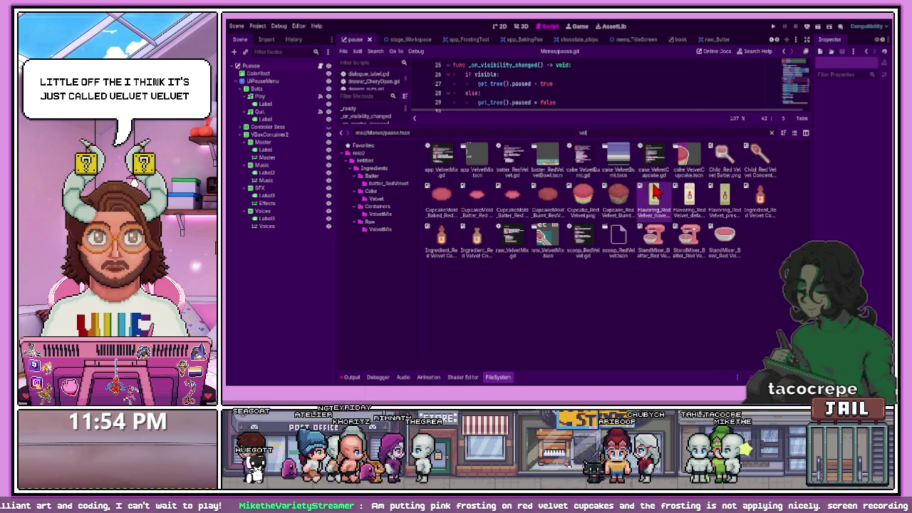
{"action": "double_click", "coordinate": [689, 158]}
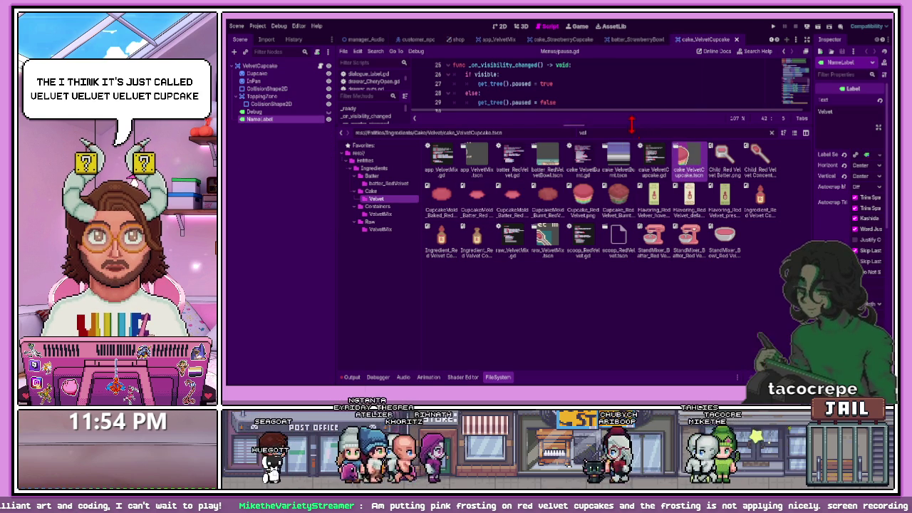
Show the cupcake scene in the 2D workspace with an enlarged canvas
{"action": "left_click", "coordinate": [503, 26]}
{"action": "left_click_drag", "start_coordinate": [519, 136], "coordinate": [517, 299]}
{"action": "scroll", "coordinate": [499, 238], "scroll_direction": "up", "scroll_amount": 1}
Check ToppingZone's Visibility settings, then nudge its CollisionShape2D about 1 px left and 2 px down
{"action": "left_click", "coordinate": [262, 97]}
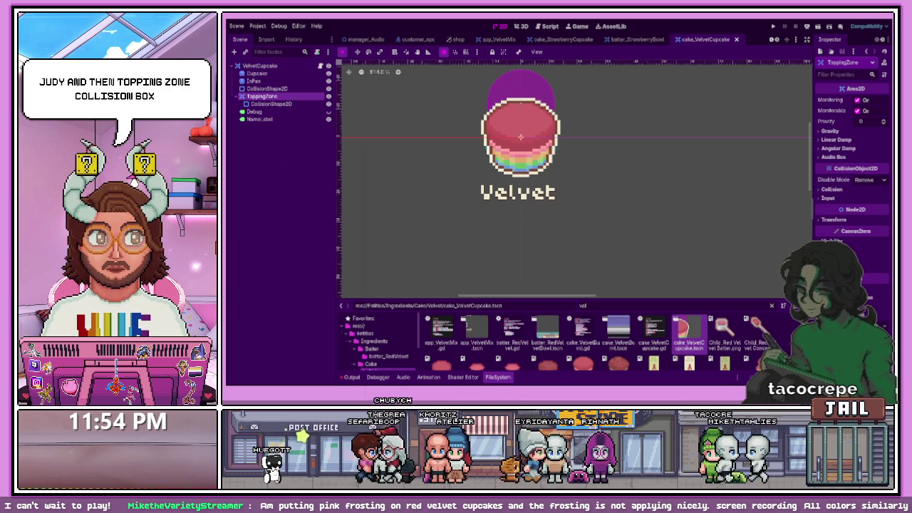
{"action": "left_click", "coordinate": [840, 241]}
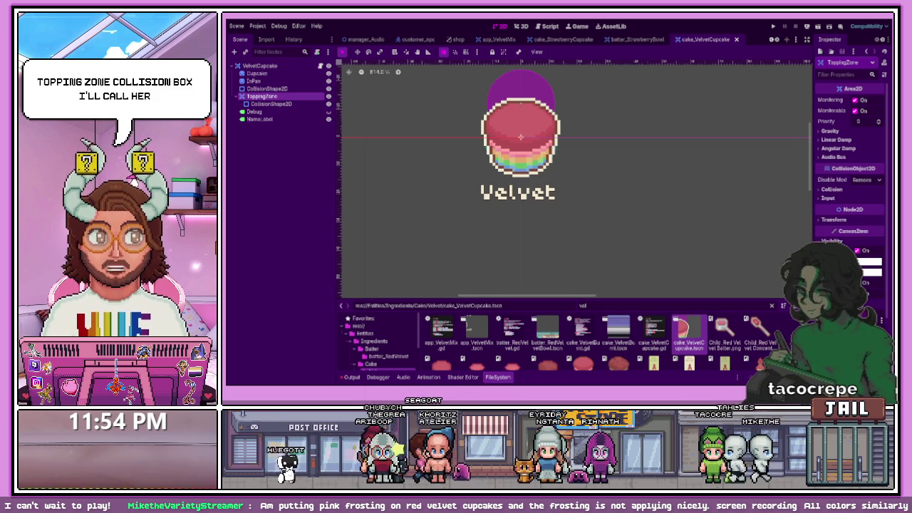
{"action": "left_click", "coordinate": [839, 241]}
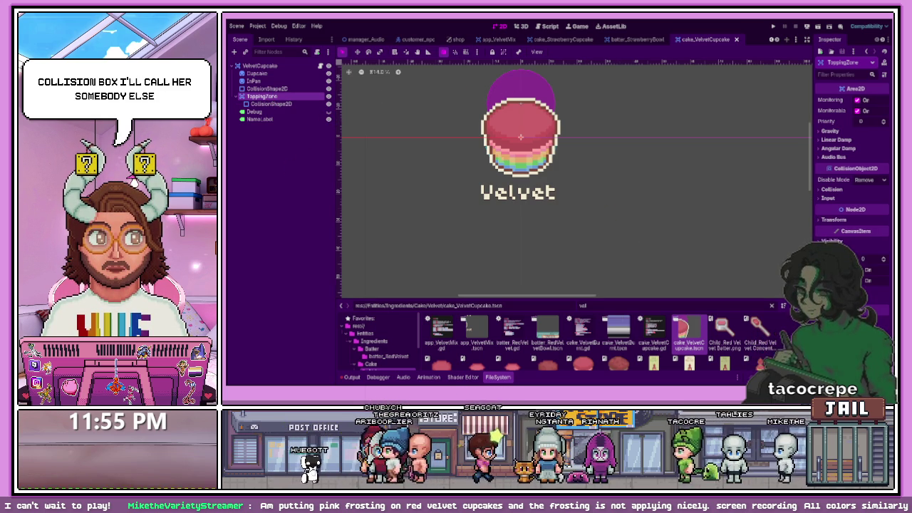
{"action": "left_click", "coordinate": [883, 261]}
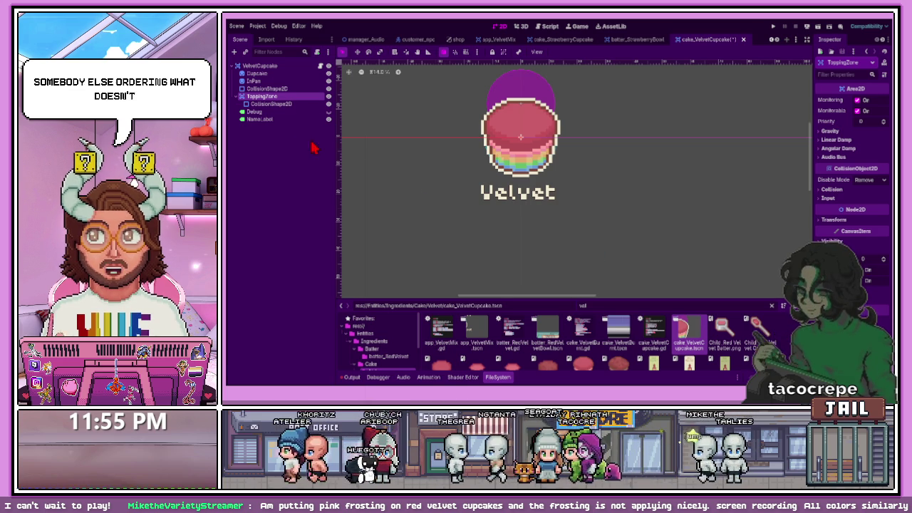
{"action": "left_click", "coordinate": [314, 104]}
{"action": "mouse_move", "coordinate": [521, 88]}
{"action": "left_mouse_down"}
{"action": "mouse_move", "coordinate": [601, 92]}
{"action": "mouse_move", "coordinate": [526, 94]}
{"action": "left_mouse_up"}
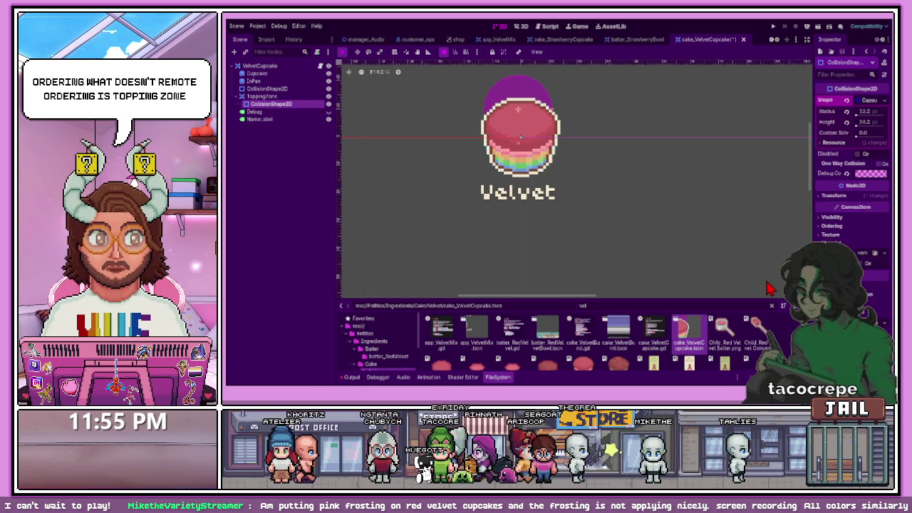
Try a higher Z Index for the collision shape under Ordering, then reset it to 0
{"action": "left_click", "coordinate": [832, 225]}
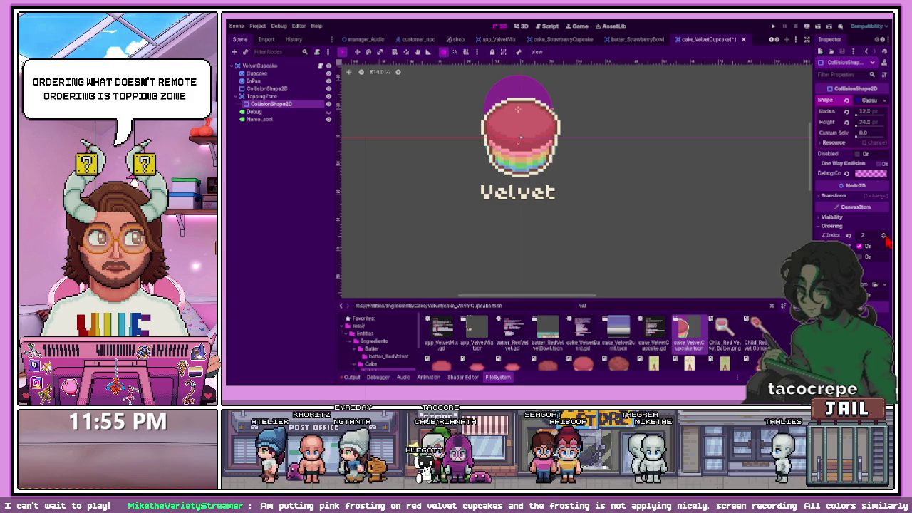
{"action": "left_click", "coordinate": [883, 235]}
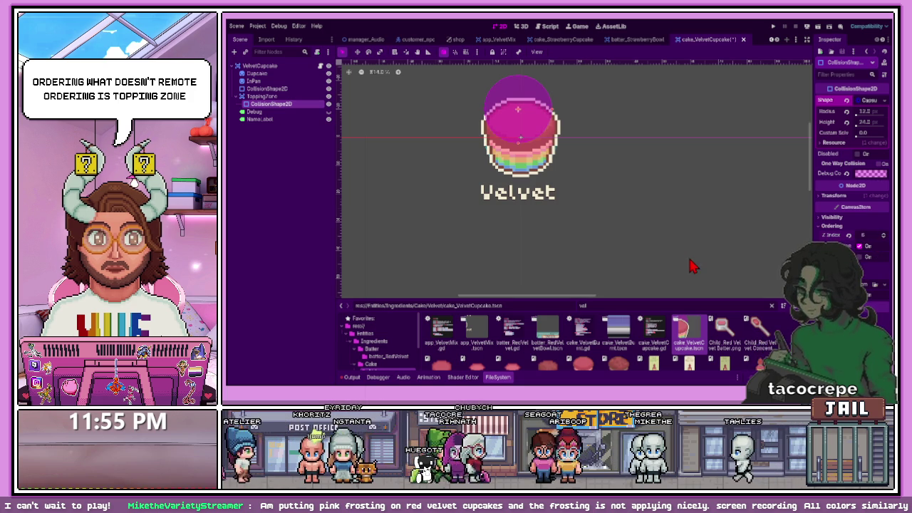
{"action": "left_click", "coordinate": [311, 104]}
Drag the topping zone's collision circle off the cupcake and back onto its top
{"action": "mouse_move", "coordinate": [534, 87]}
{"action": "left_mouse_down"}
{"action": "mouse_move", "coordinate": [618, 96]}
{"action": "mouse_move", "coordinate": [633, 117]}
{"action": "left_mouse_up"}
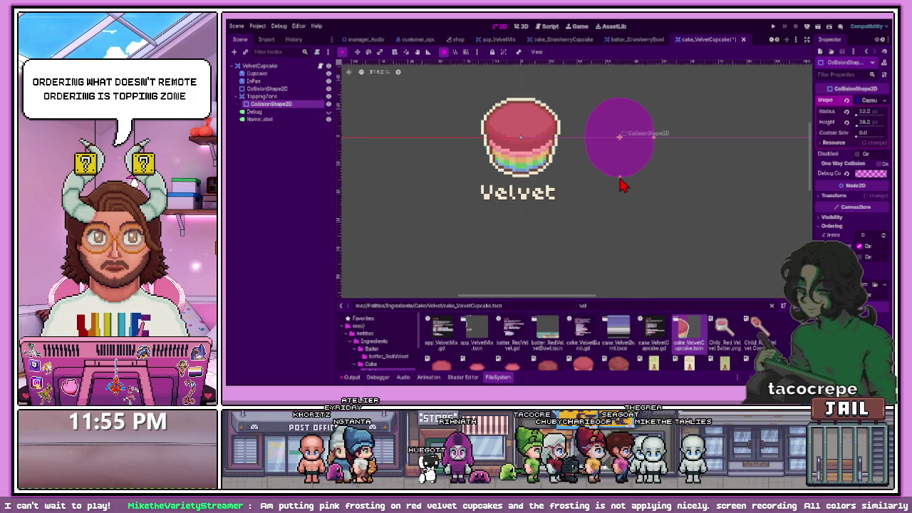
{"action": "left_click_drag", "start_coordinate": [652, 147], "coordinate": [524, 118]}
{"action": "scroll", "coordinate": [525, 121], "scroll_direction": "up", "scroll_amount": 2}
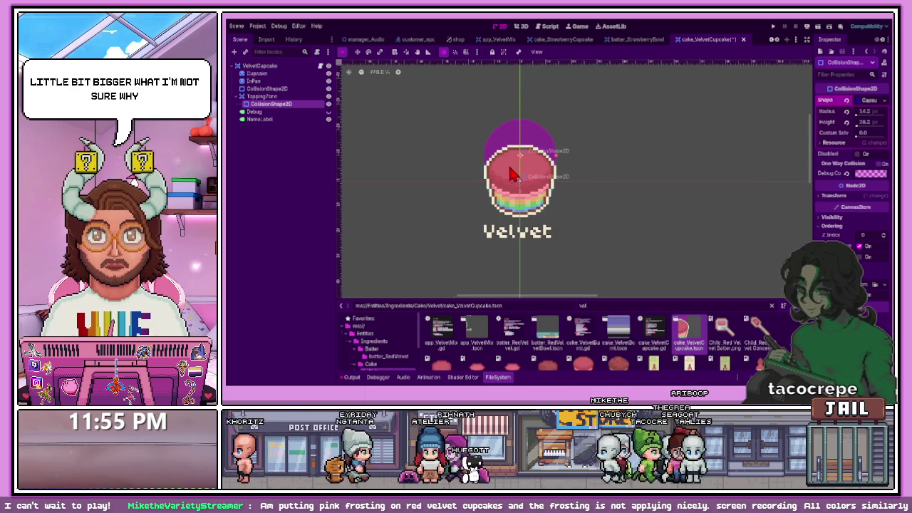
{"action": "scroll", "coordinate": [492, 169], "scroll_direction": "up", "scroll_amount": 2}
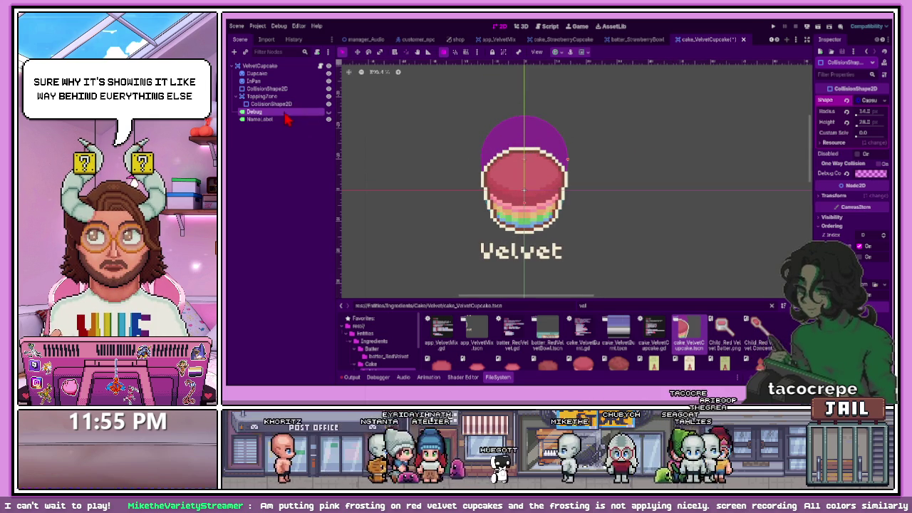
{"action": "mouse_move", "coordinate": [523, 132]}
{"action": "left_mouse_down"}
{"action": "mouse_move", "coordinate": [531, 128]}
{"action": "mouse_move", "coordinate": [527, 145]}
{"action": "mouse_move", "coordinate": [526, 130]}
{"action": "left_mouse_up"}
Set the Cupcake sprite's Z Index to 0, stretch the collision capsule to height 30.2, and save
{"action": "left_click", "coordinate": [257, 74]}
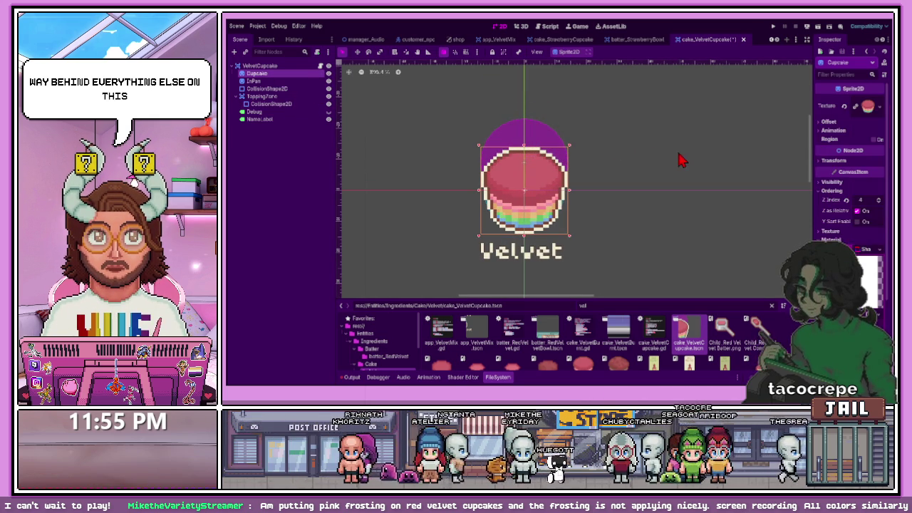
{"action": "scroll", "coordinate": [837, 167], "scroll_direction": "down", "scroll_amount": 4}
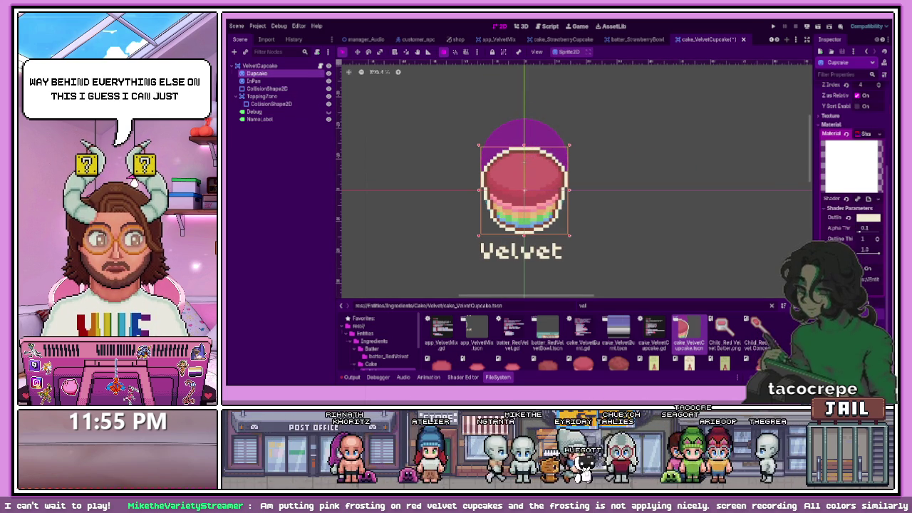
{"action": "scroll", "coordinate": [862, 167], "scroll_direction": "up", "scroll_amount": 3}
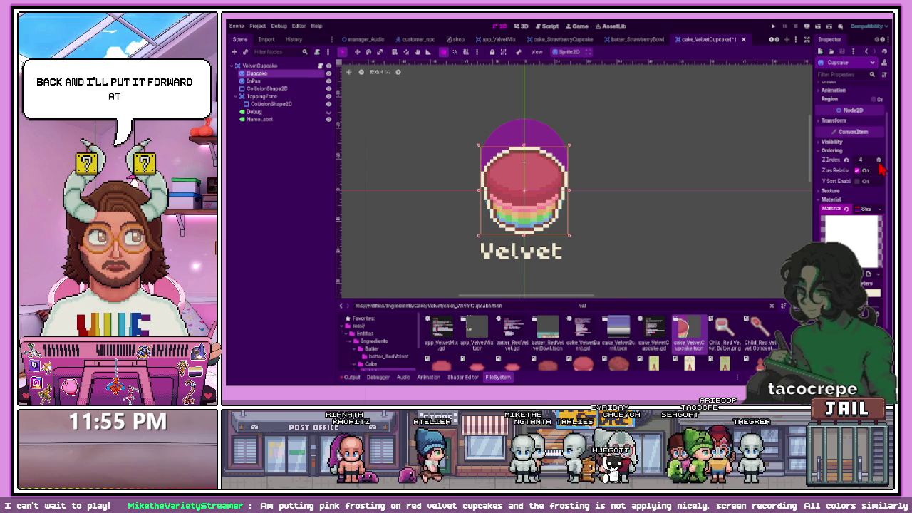
{"action": "left_click", "coordinate": [880, 163]}
{"action": "left_click", "coordinate": [714, 187]}
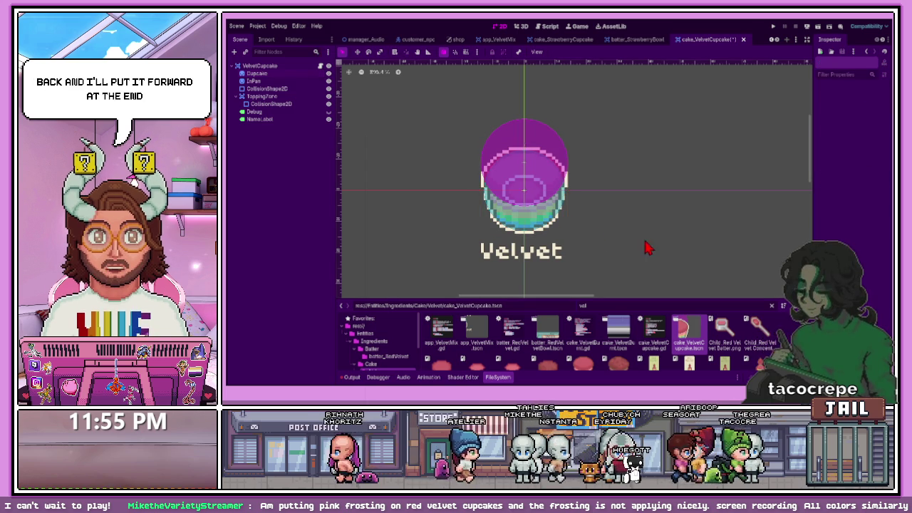
{"action": "scroll", "coordinate": [527, 178], "scroll_direction": "up", "scroll_amount": 2}
{"action": "left_click_drag", "start_coordinate": [535, 138], "coordinate": [546, 133]}
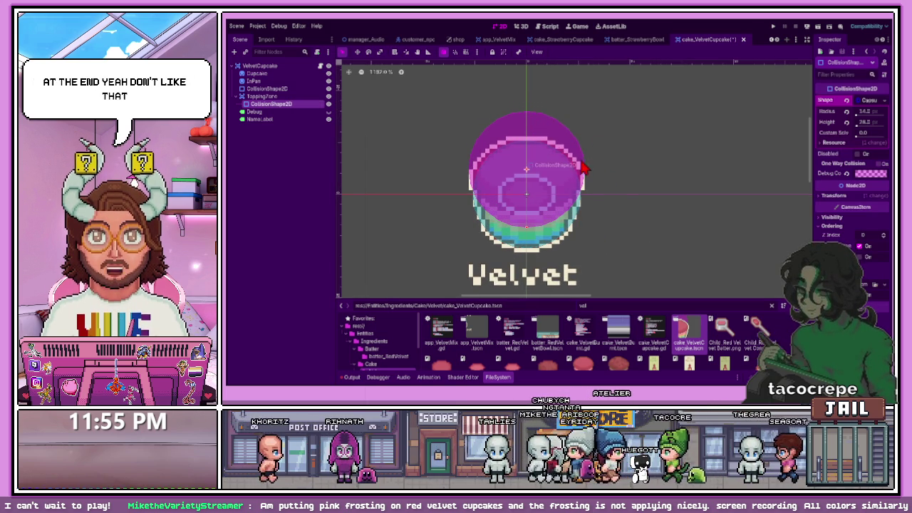
{"action": "left_click_drag", "start_coordinate": [586, 180], "coordinate": [586, 177]}
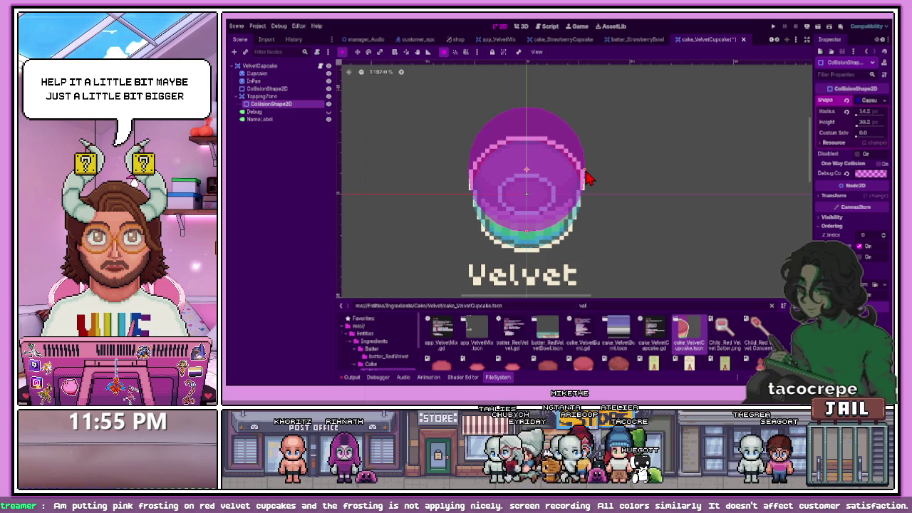
{"action": "left_click", "coordinate": [629, 171]}
{"action": "key", "text": "ctrl+s"}
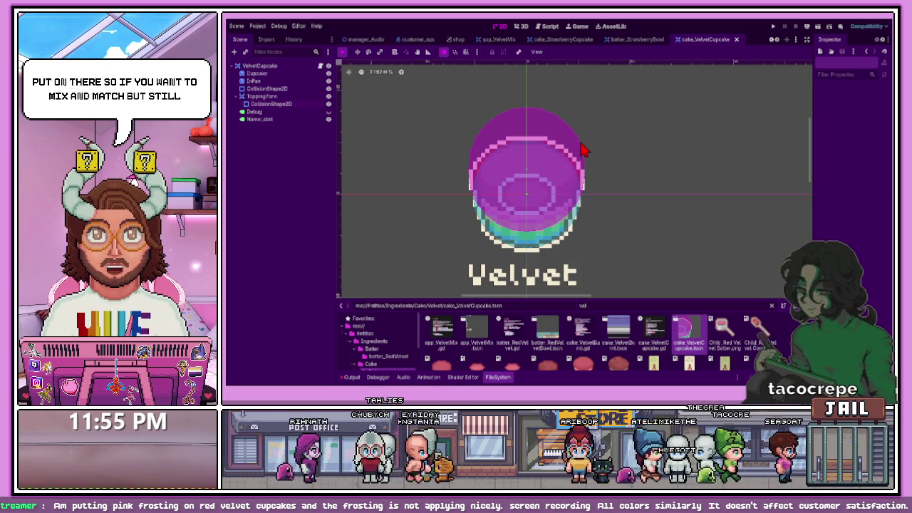
Raise the Cupcake sprite's Z Index to 4 and the topping collision shape's to 1, then save
{"action": "left_click", "coordinate": [583, 150]}
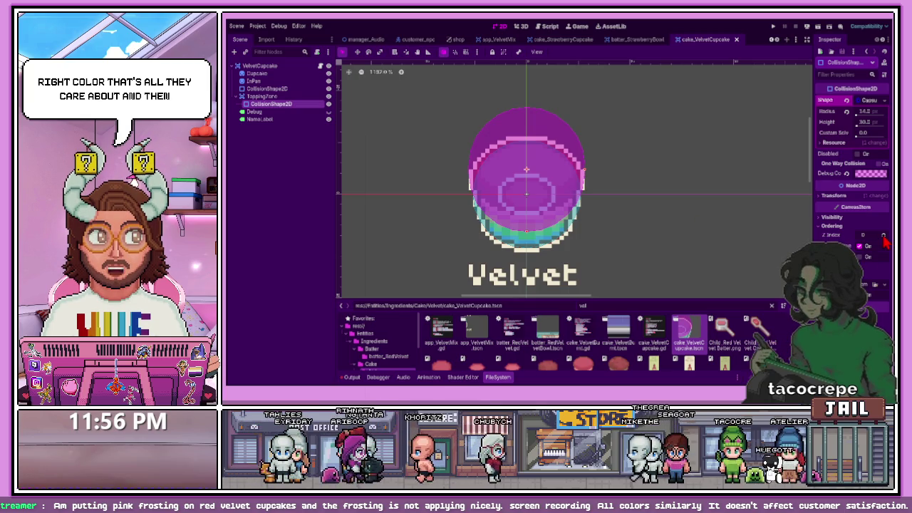
{"action": "left_click", "coordinate": [255, 74]}
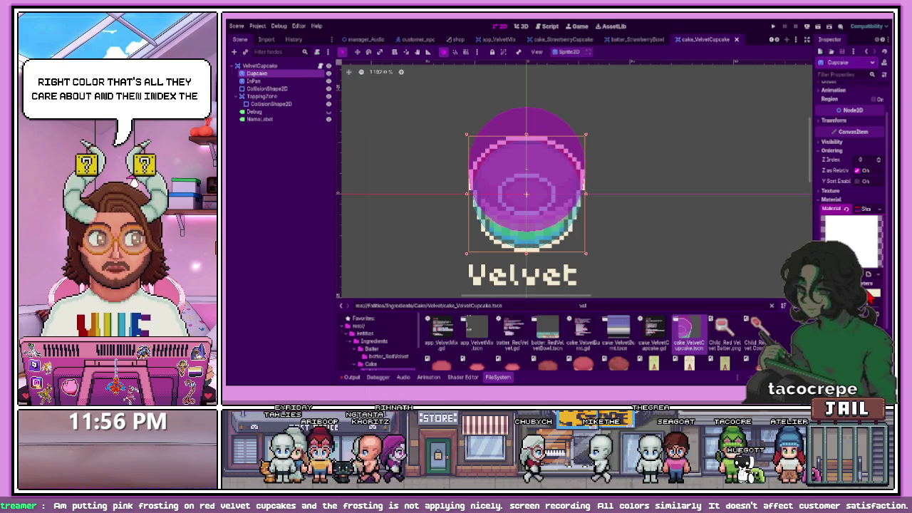
{"action": "scroll", "coordinate": [834, 197], "scroll_direction": "up", "scroll_amount": 4}
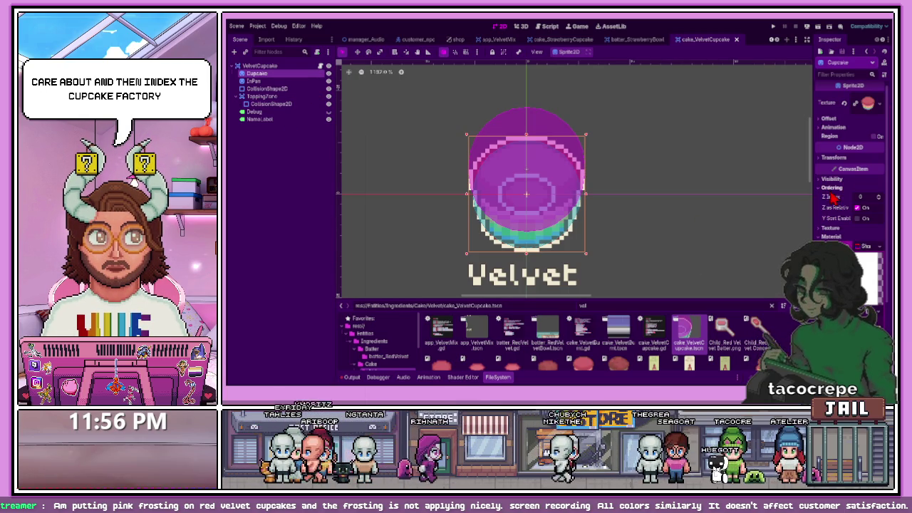
{"action": "left_click", "coordinate": [880, 200]}
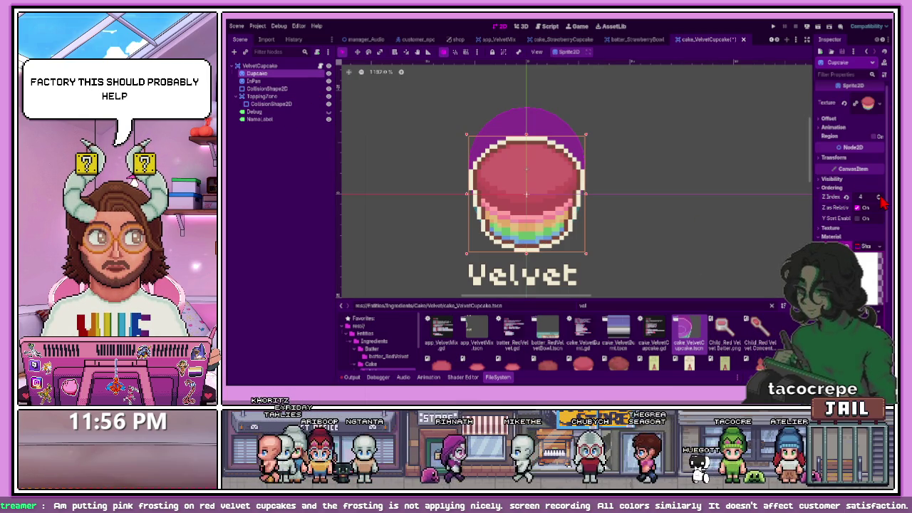
{"action": "left_click", "coordinate": [783, 207]}
{"action": "left_click", "coordinate": [539, 121]}
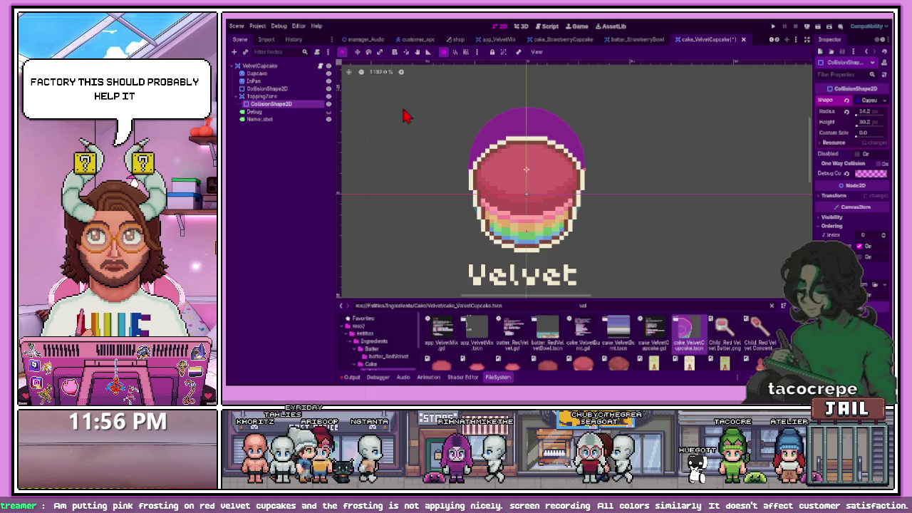
{"action": "left_click", "coordinate": [285, 97]}
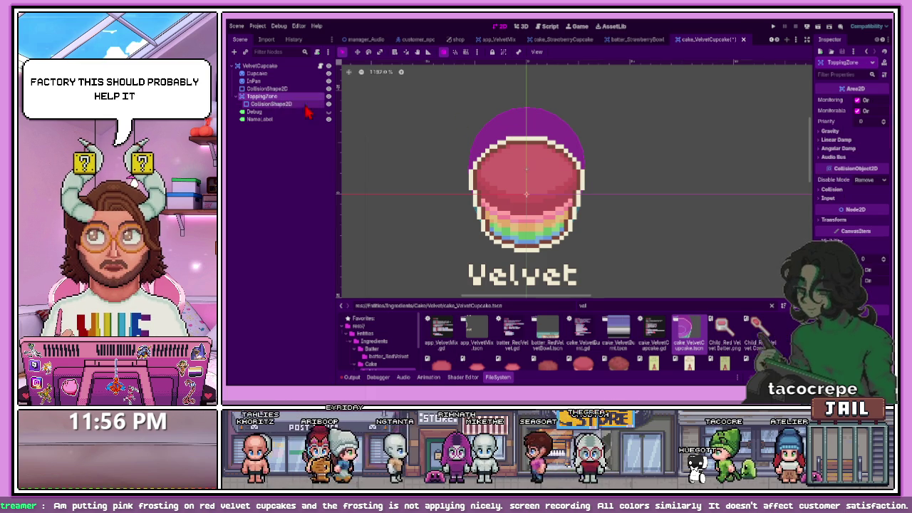
{"action": "left_click", "coordinate": [887, 266]}
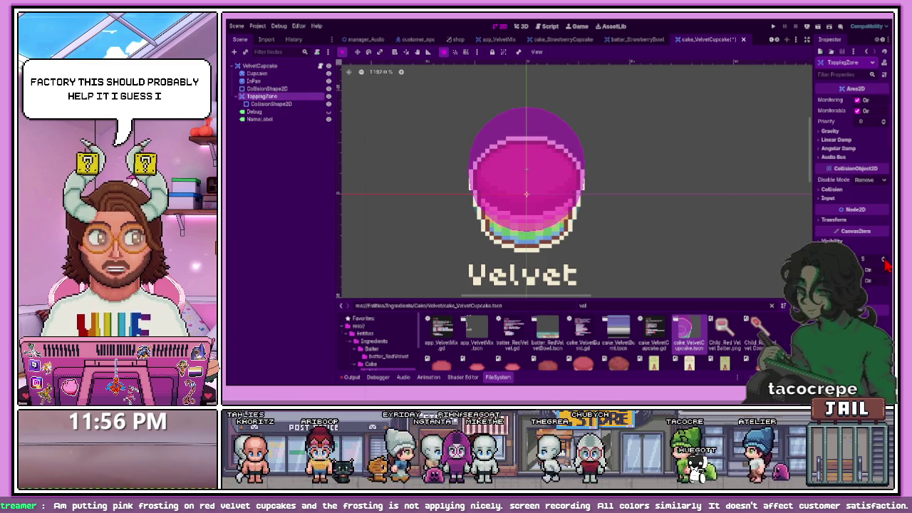
{"action": "left_click", "coordinate": [299, 104]}
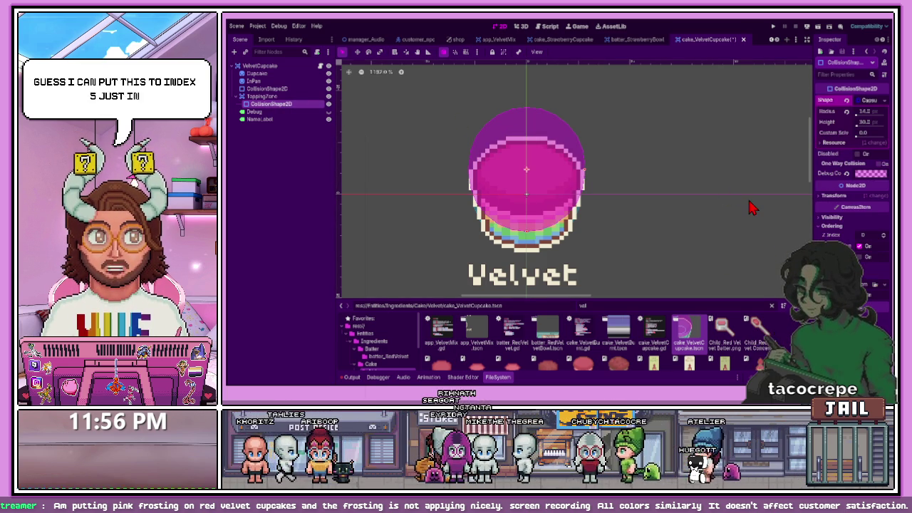
{"action": "left_click", "coordinate": [883, 236]}
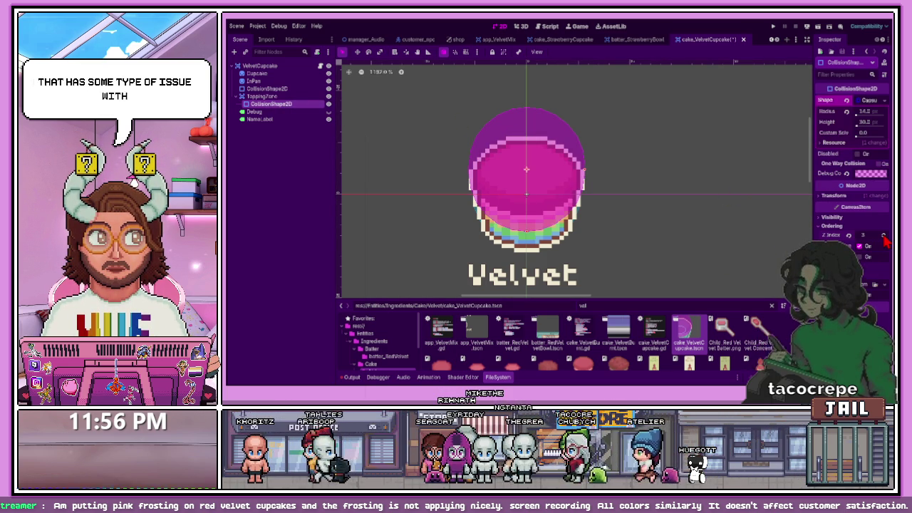
{"action": "left_click", "coordinate": [663, 203]}
{"action": "key", "text": "ctrl+s"}
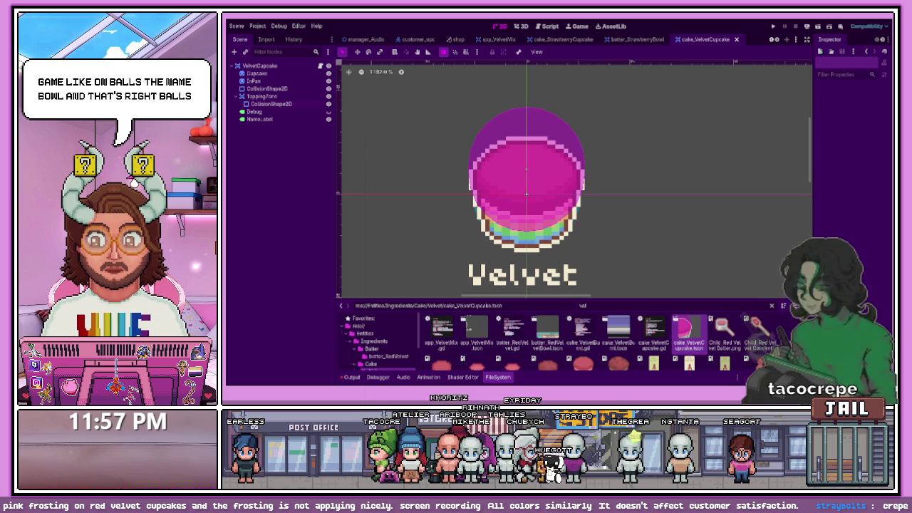
{"action": "key", "text": "alt+Tab"}
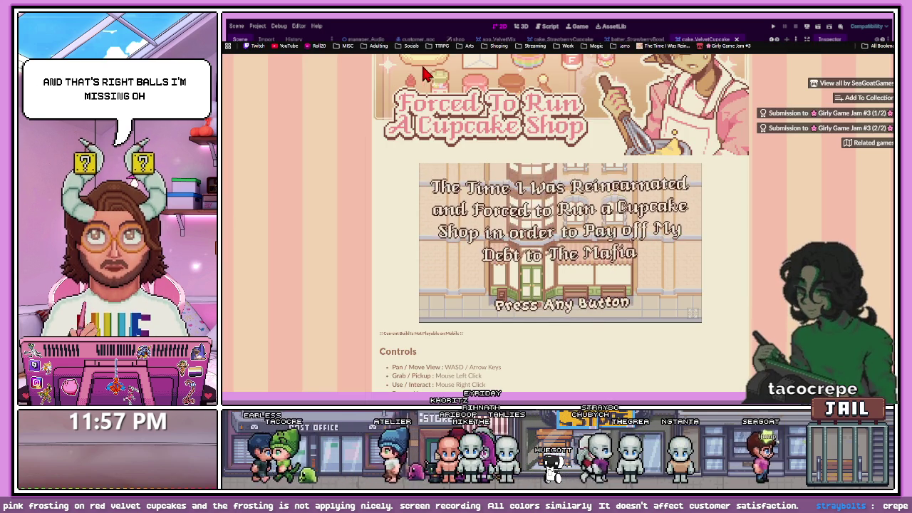
Back on the edit page, set CupcakesBeta.zip to play in the browser, then go to Twitch
{"action": "key", "text": "alt+Left"}
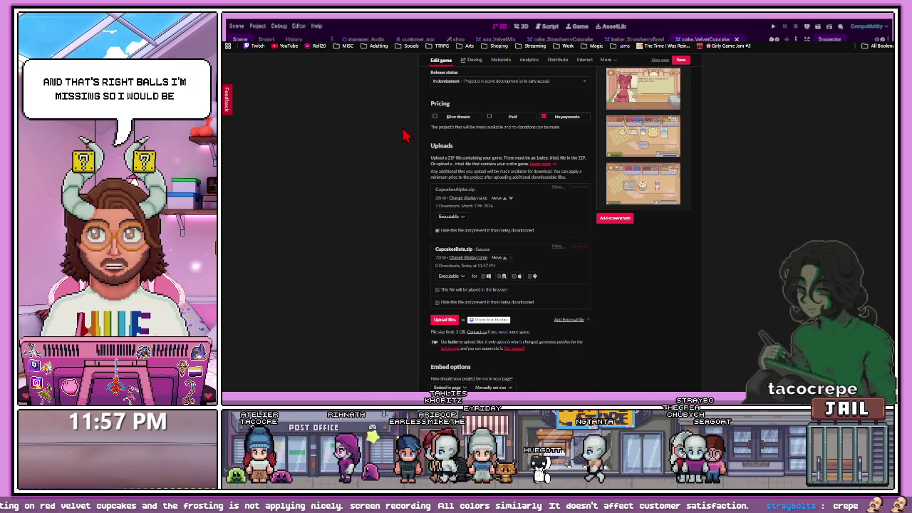
{"action": "left_click", "coordinate": [488, 291]}
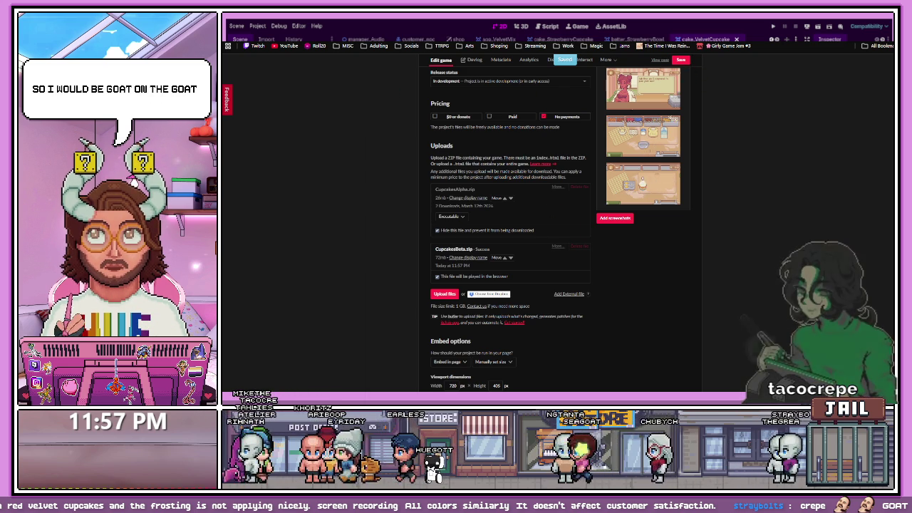
{"action": "left_click", "coordinate": [258, 46]}
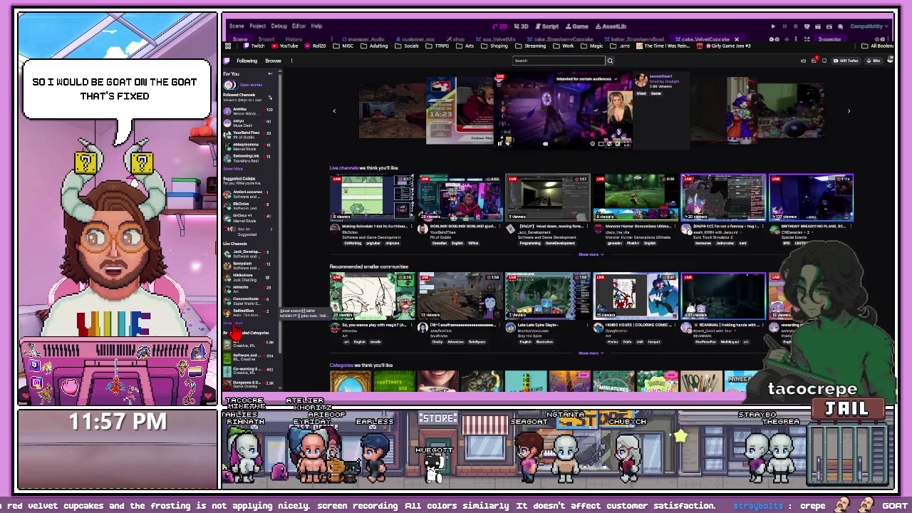
Expand the Live and Followed Channels lists and open the followed channel's live stream
{"action": "left_click", "coordinate": [232, 324]}
{"action": "left_click", "coordinate": [237, 172]}
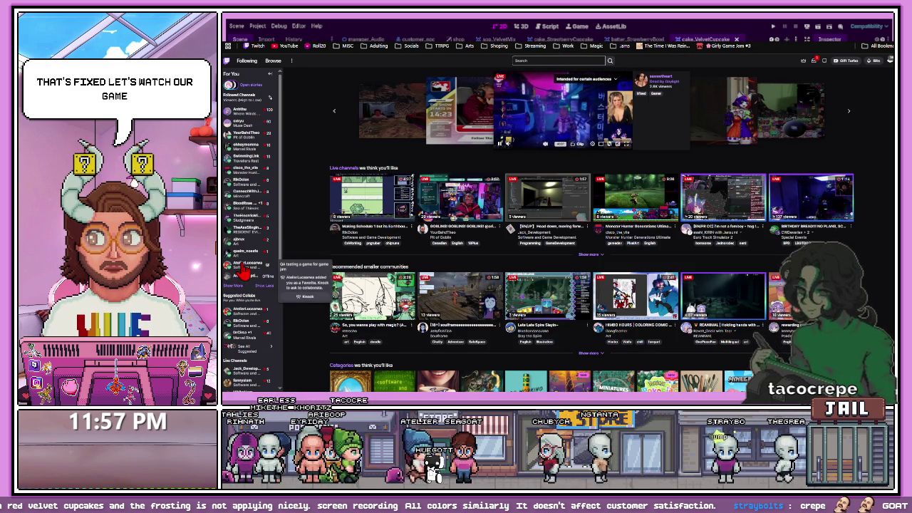
{"action": "left_click", "coordinate": [243, 269]}
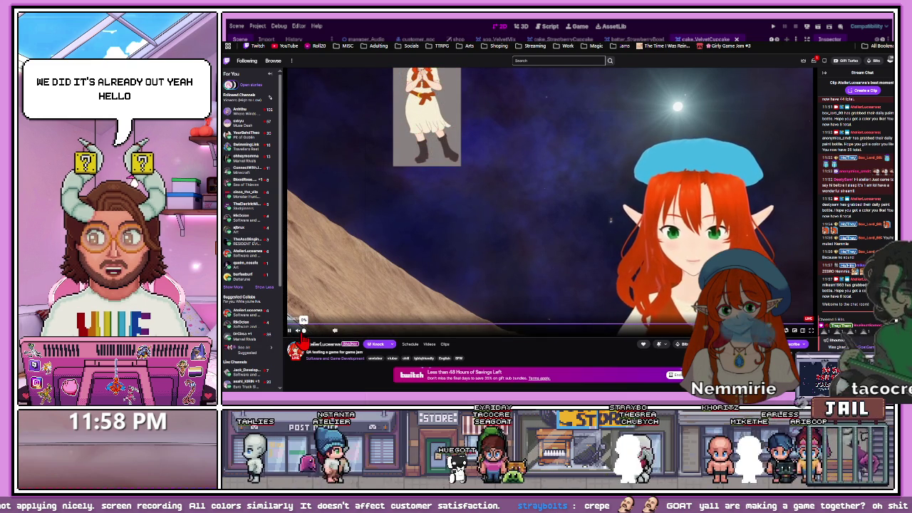
Raise the stream's volume to 5% and return to the itch.io game page tab
{"action": "left_click_drag", "start_coordinate": [303, 331], "coordinate": [305, 331]}
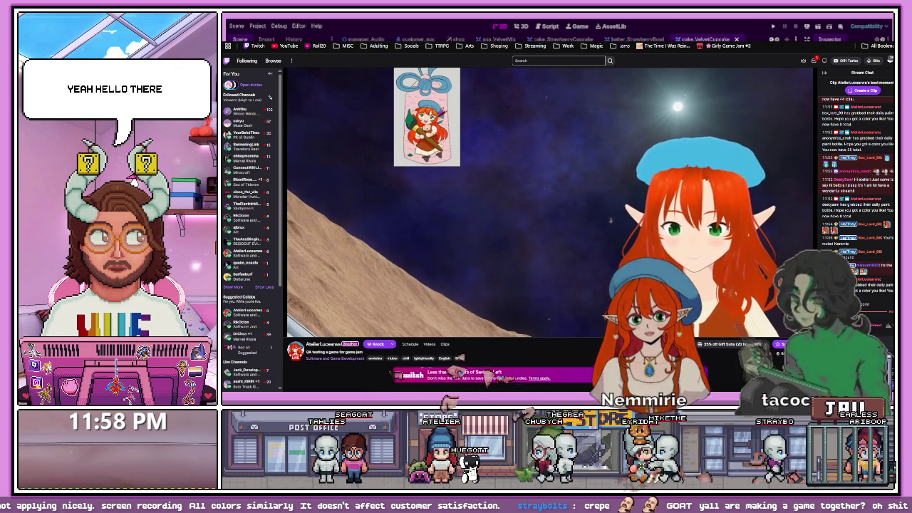
{"action": "mouse_move", "coordinate": [399, 330]}
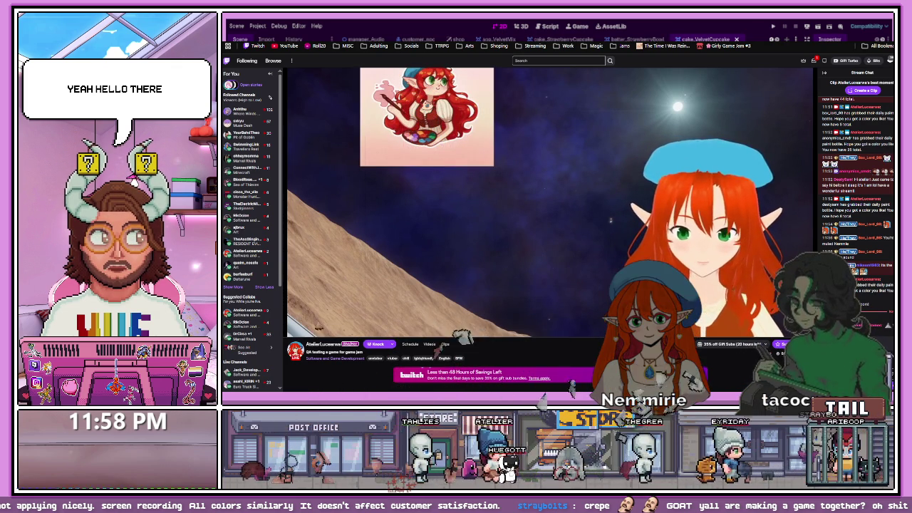
{"action": "mouse_move", "coordinate": [335, 330]}
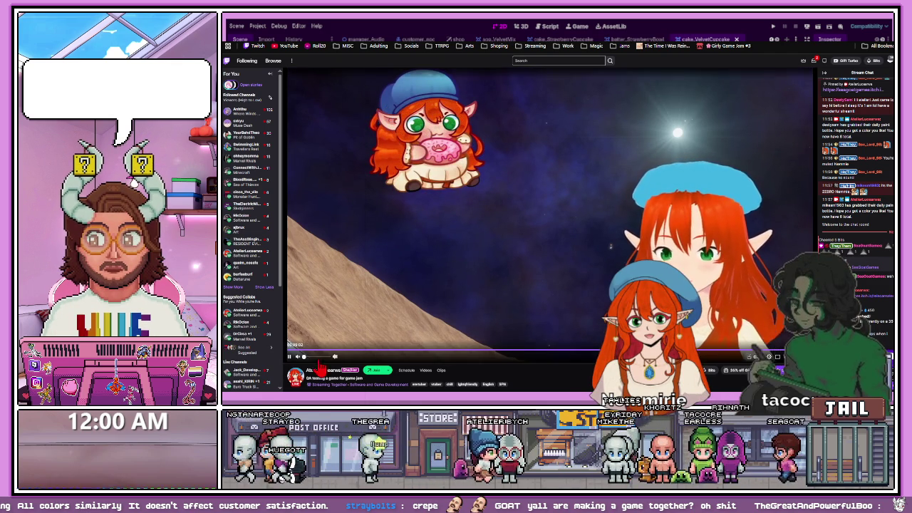
{"action": "key", "text": "ctrl+Tab"}
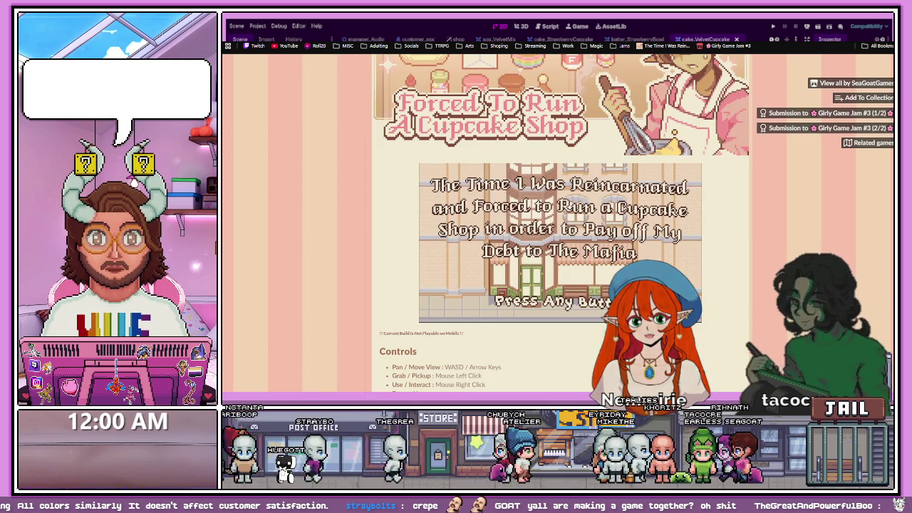
Page through the cast credits, return to the main menu, and start the cupcake game
{"action": "left_click", "coordinate": [425, 189]}
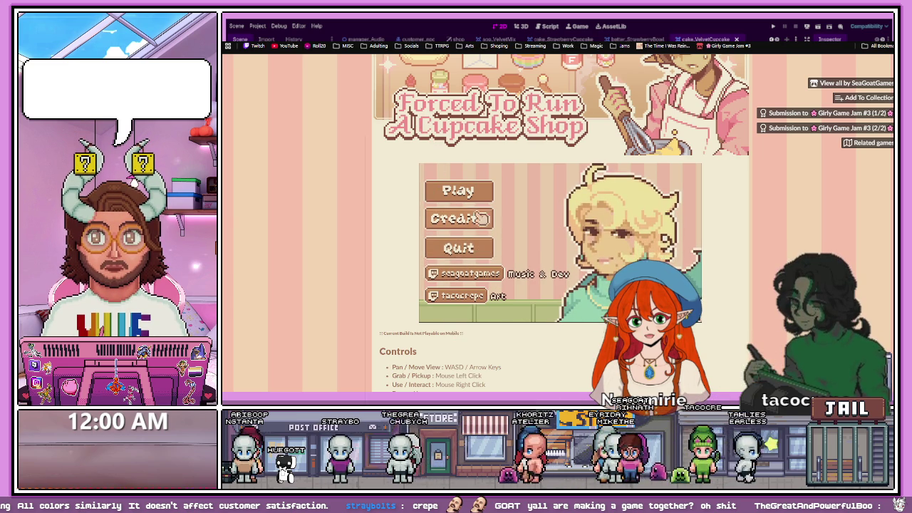
{"action": "left_click", "coordinate": [458, 218]}
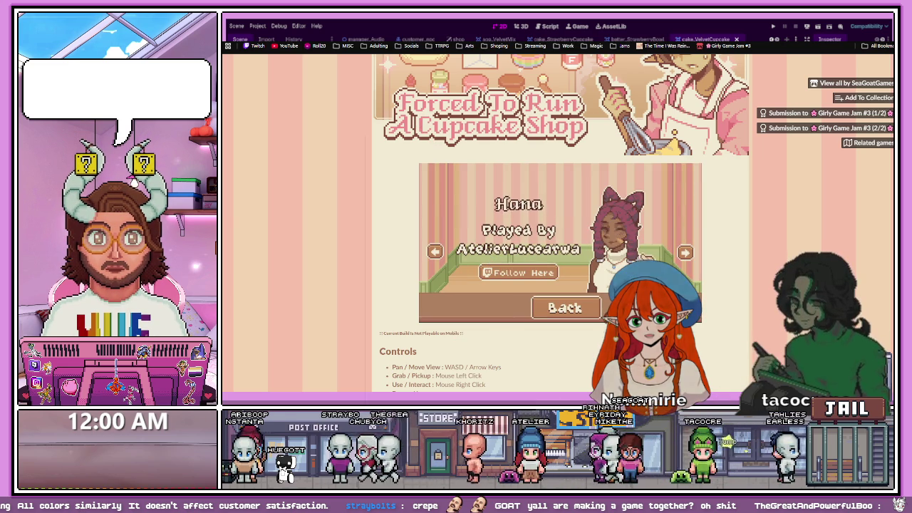
{"action": "left_click", "coordinate": [686, 255]}
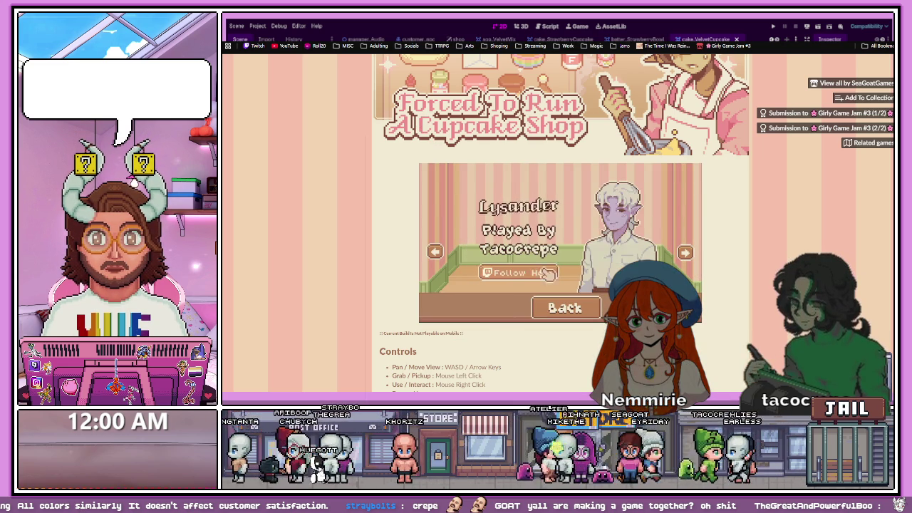
{"action": "left_click", "coordinate": [436, 255]}
{"action": "left_click", "coordinate": [436, 254]}
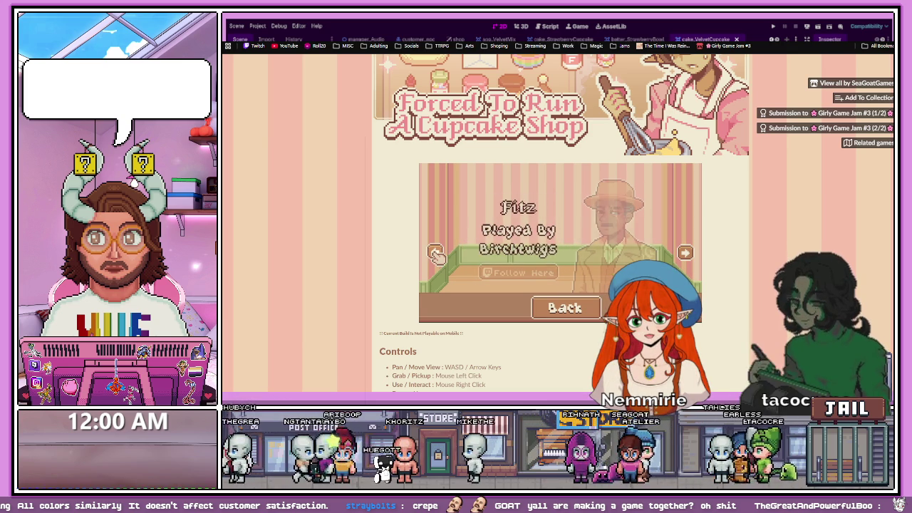
{"action": "left_click", "coordinate": [565, 308]}
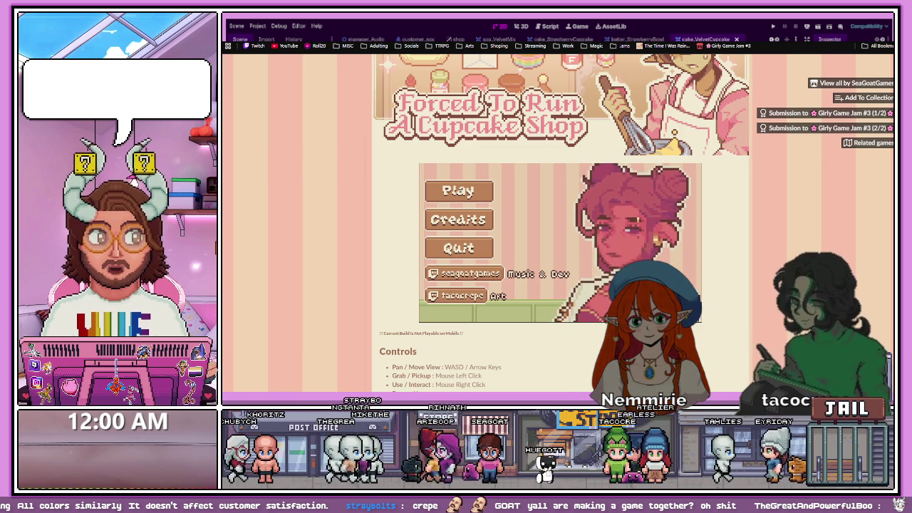
{"action": "left_click", "coordinate": [474, 195]}
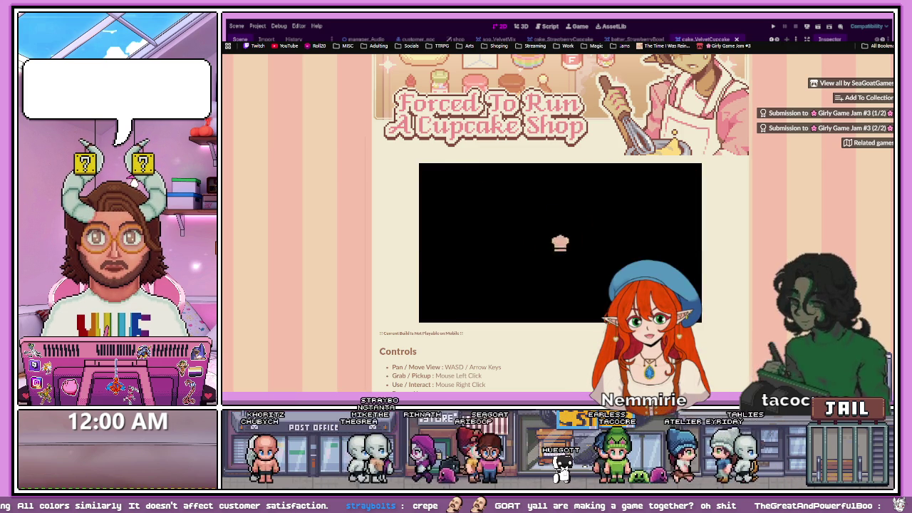
Decline the tutorial, start Day 1 at the shop counter, then switch to Twitch
{"action": "key", "text": "alt+Left"}
{"action": "key", "text": "ctrl+Tab"}
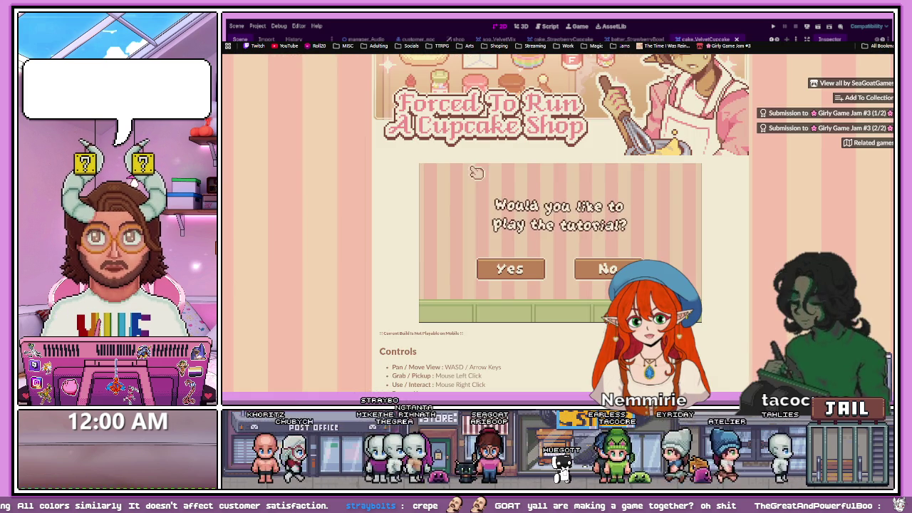
{"action": "left_click", "coordinate": [609, 269]}
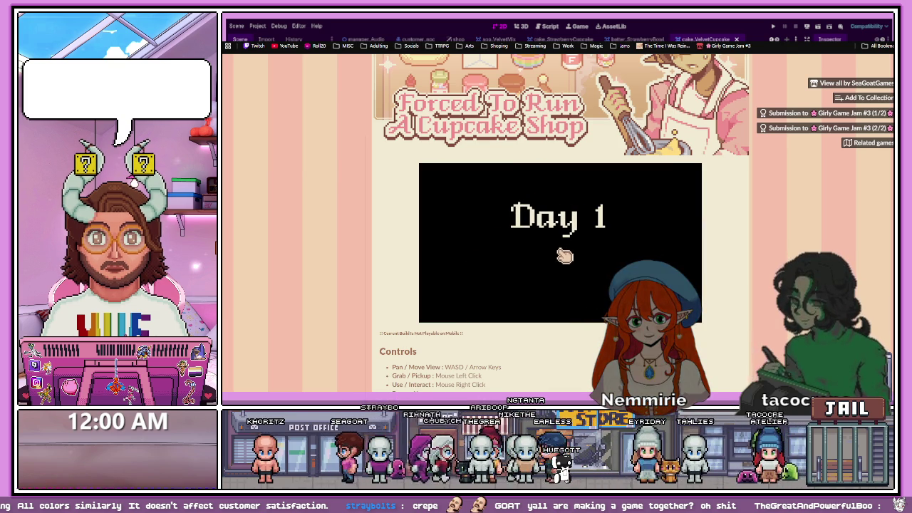
{"action": "left_click", "coordinate": [543, 287]}
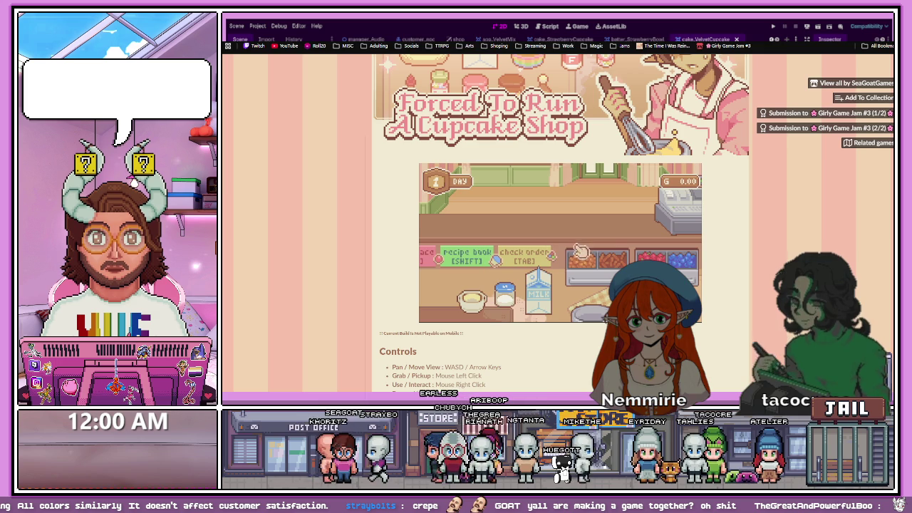
{"action": "key", "text": "s"}
{"action": "key", "text": "w"}
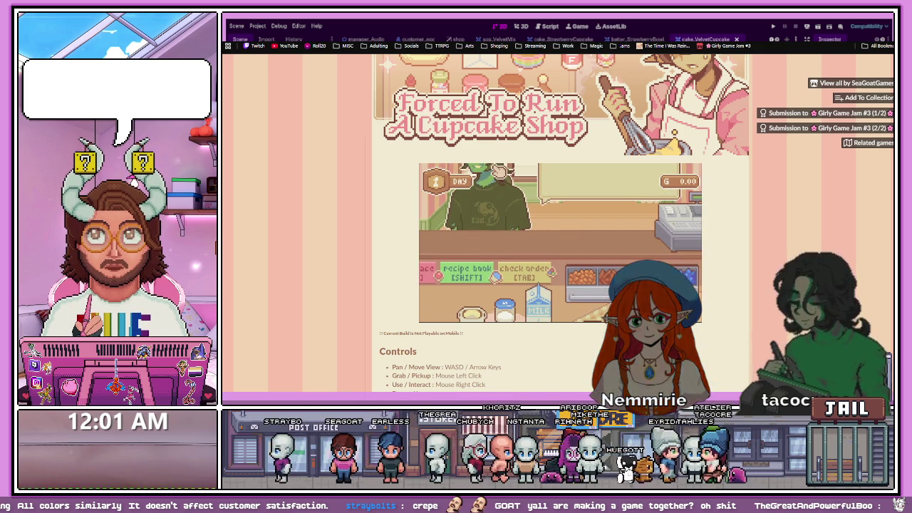
{"action": "key", "text": "ctrl+Tab"}
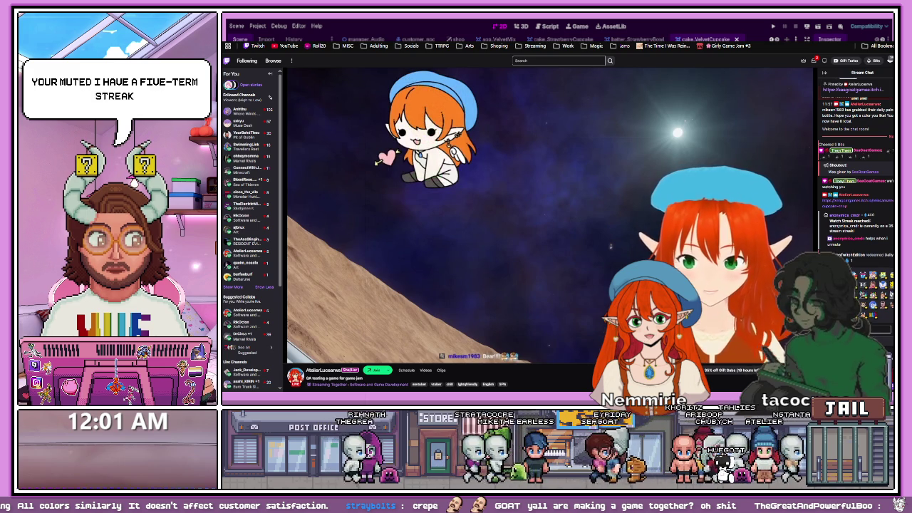
Expand the followed-channels list in the Twitch sidebar with Show More
{"action": "left_click", "coordinate": [233, 288]}
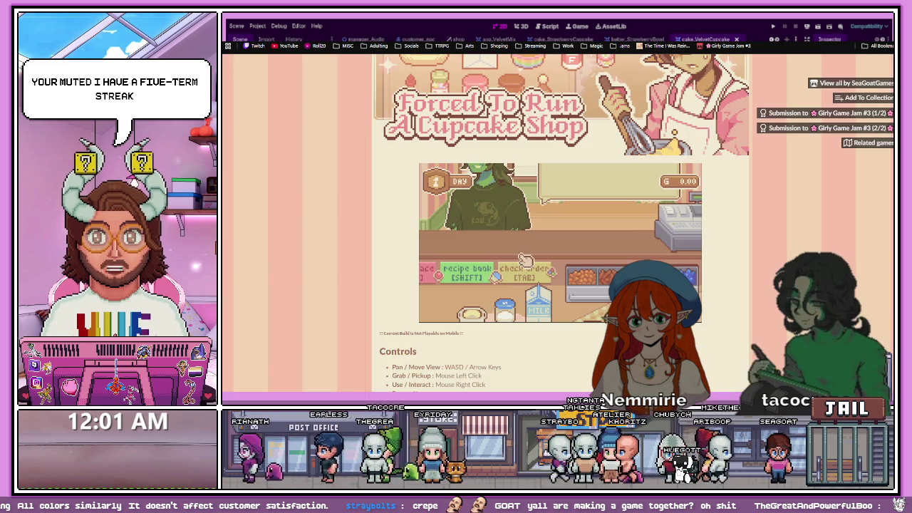
Pause the game, turn Music volume almost to zero, and resume play
{"action": "key", "text": "Escape"}
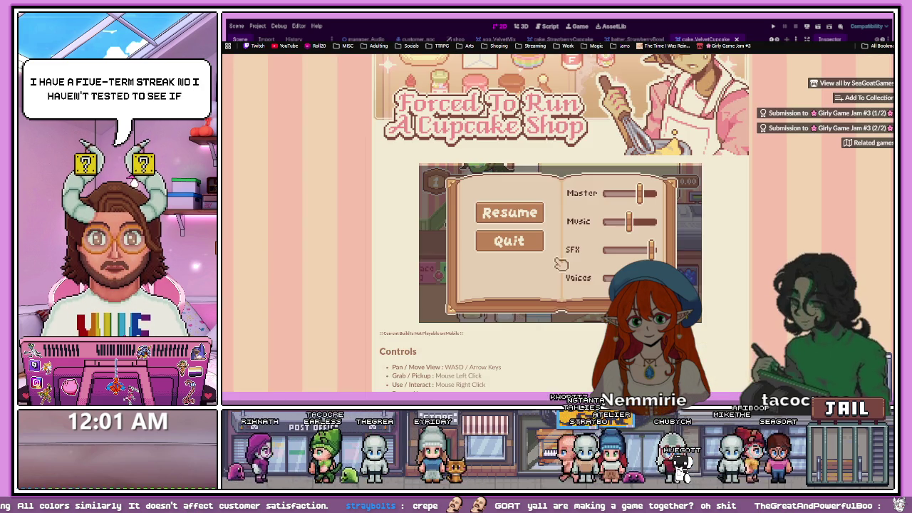
{"action": "left_click_drag", "start_coordinate": [642, 226], "coordinate": [613, 226]}
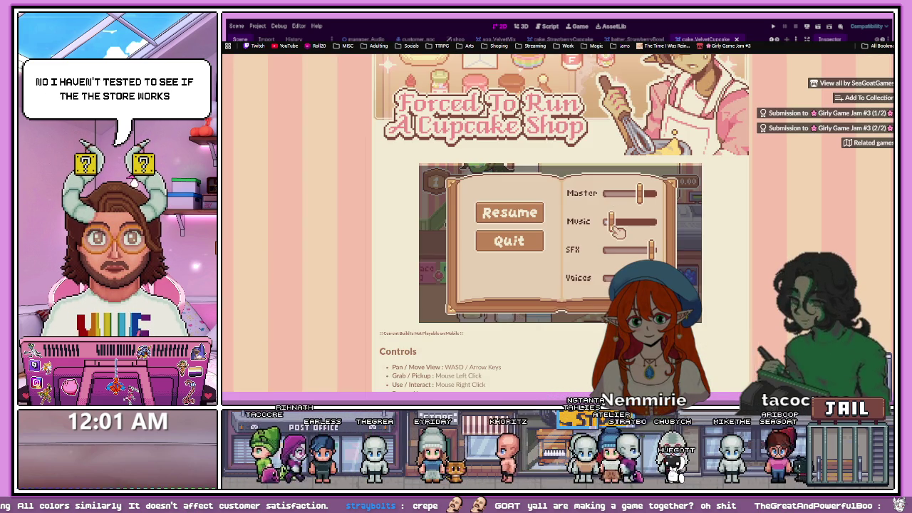
{"action": "left_click", "coordinate": [509, 213]}
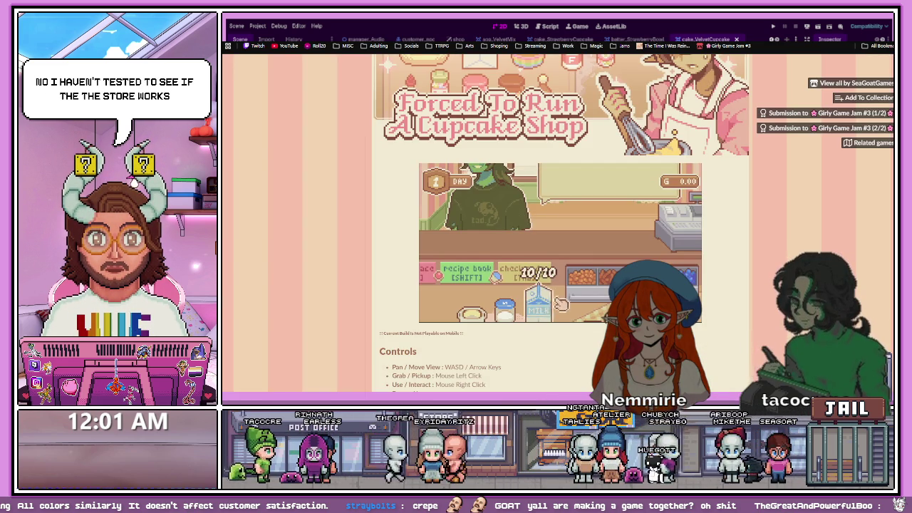
{"action": "key", "text": "s"}
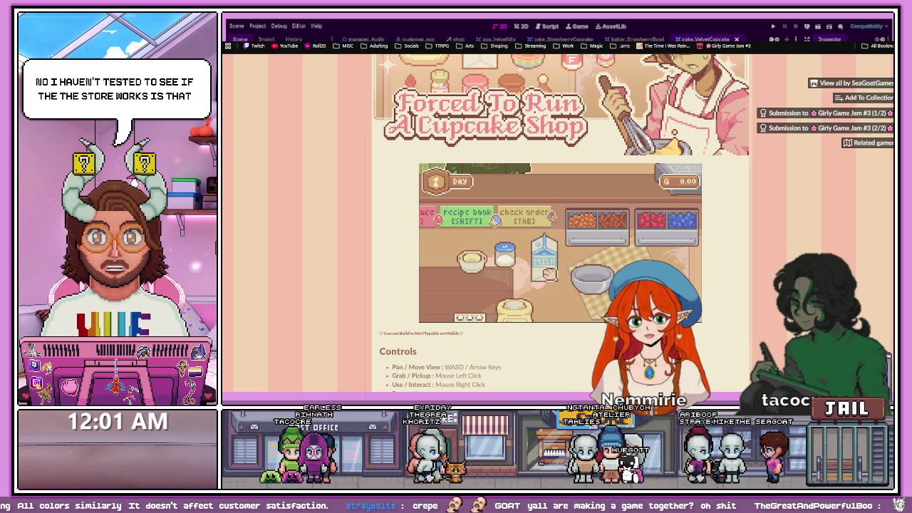
Raise Music volume partway, then resume and move the milk carton toward the bowl and back
{"action": "mouse_move", "coordinate": [548, 272]}
{"action": "key", "text": "Escape"}
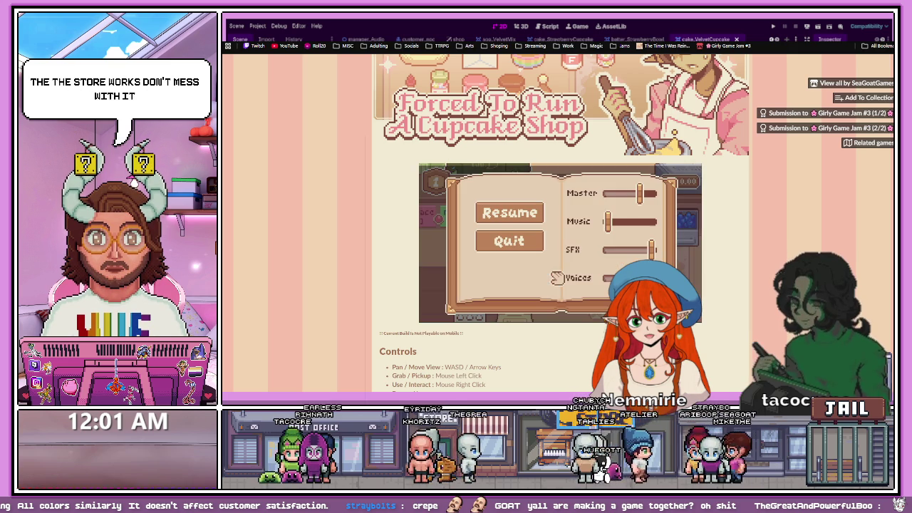
{"action": "left_click_drag", "start_coordinate": [614, 233], "coordinate": [638, 228]}
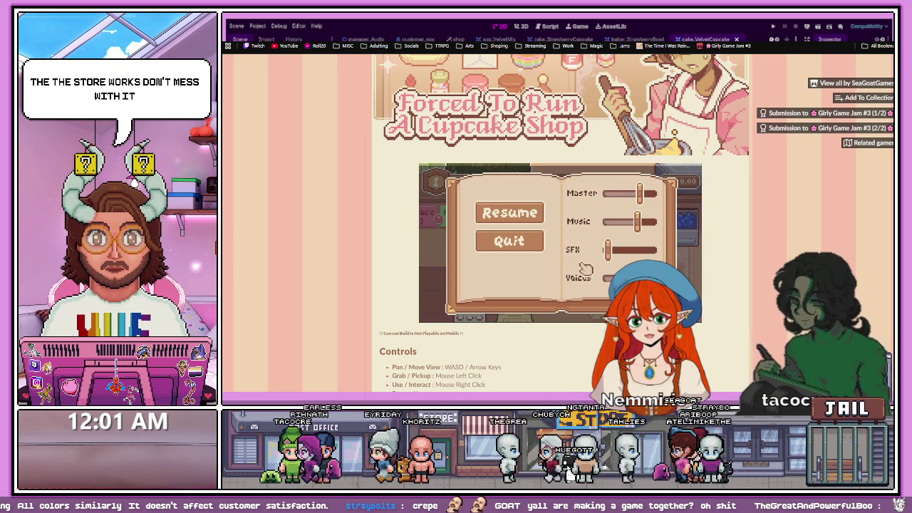
{"action": "left_click", "coordinate": [524, 220]}
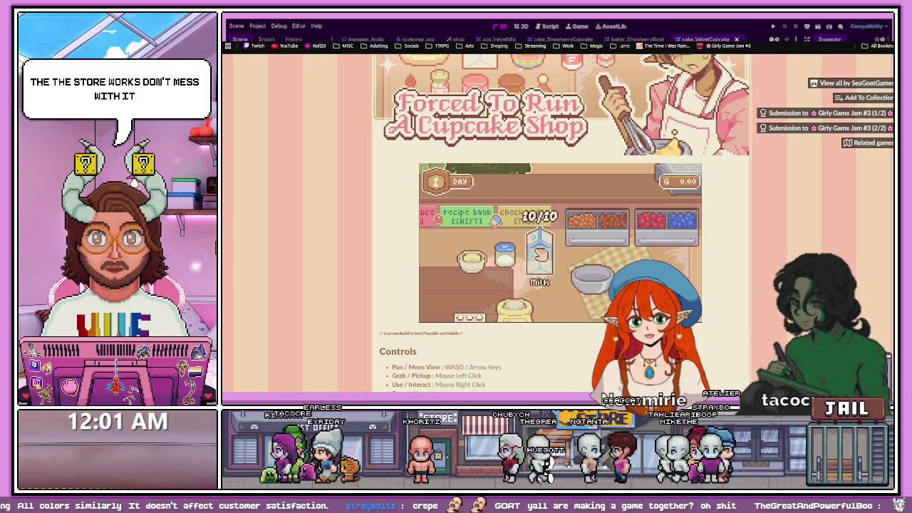
{"action": "key", "text": "d"}
{"action": "mouse_move", "coordinate": [541, 261]}
{"action": "left_mouse_down"}
{"action": "mouse_move", "coordinate": [582, 287]}
{"action": "mouse_move", "coordinate": [589, 265]}
{"action": "mouse_move", "coordinate": [527, 231]}
{"action": "mouse_move", "coordinate": [482, 224]}
{"action": "left_mouse_up"}
{"action": "key", "text": "s"}
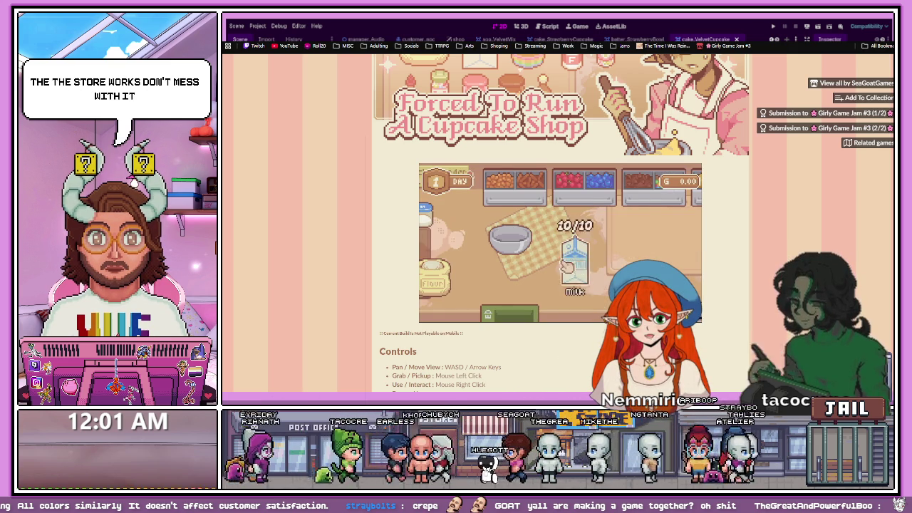
{"action": "key", "text": "a"}
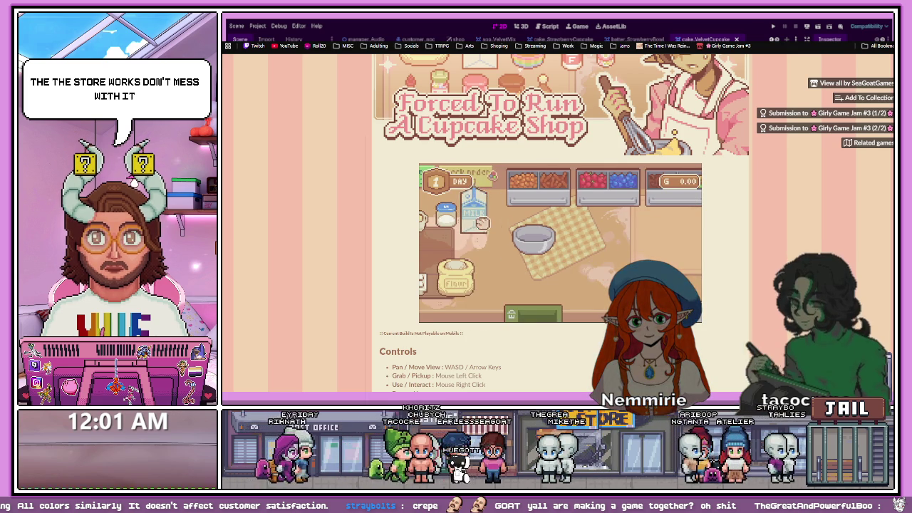
Nudge Master volume higher and lower Music slightly, leaving the game paused
{"action": "key", "text": "Escape"}
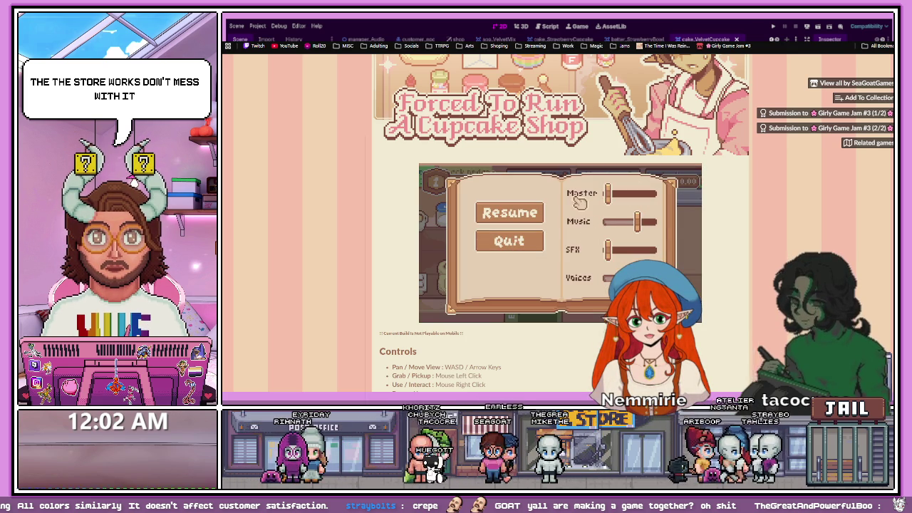
{"action": "left_click", "coordinate": [612, 193]}
{"action": "left_click_drag", "start_coordinate": [629, 194], "coordinate": [641, 222]}
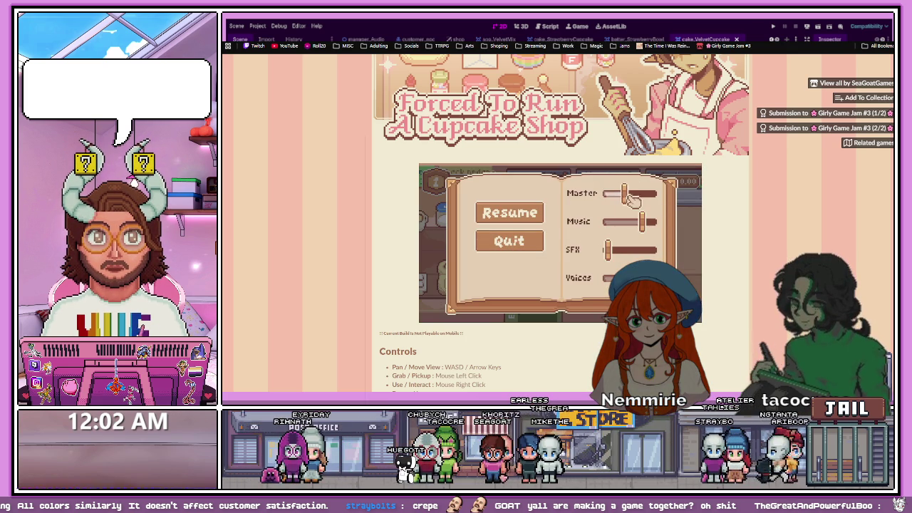
{"action": "left_click_drag", "start_coordinate": [643, 223], "coordinate": [624, 236]}
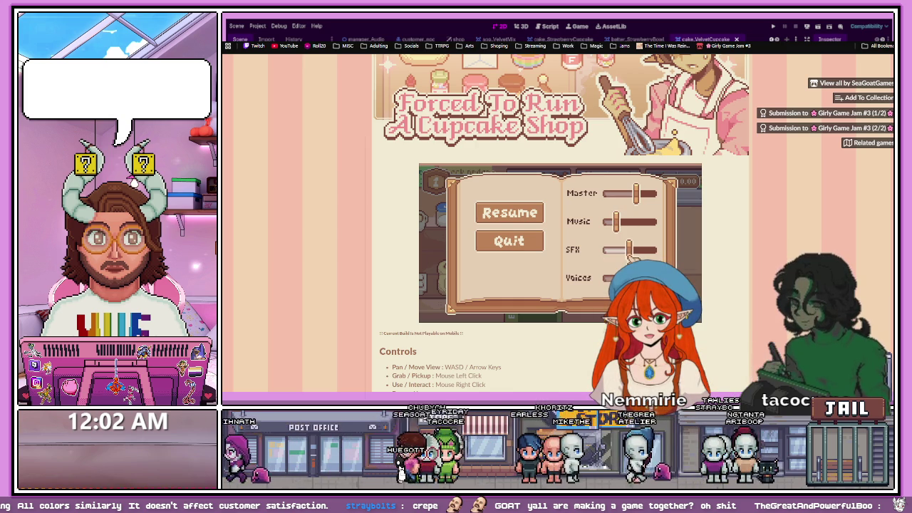
{"action": "left_click", "coordinate": [526, 213]}
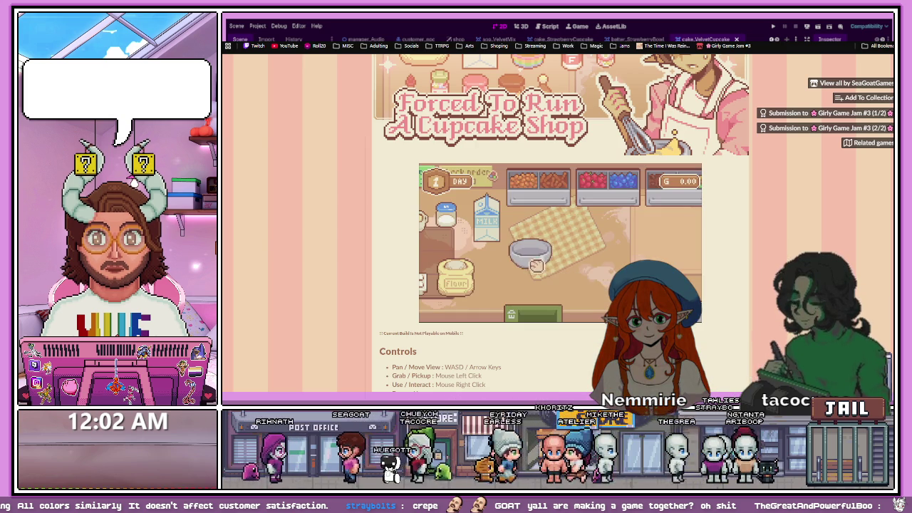
{"action": "key", "text": "Escape"}
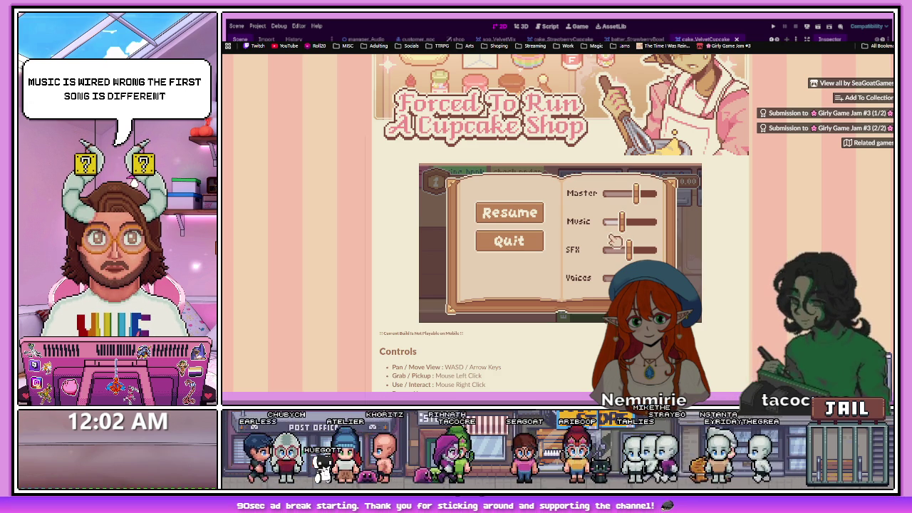
{"action": "left_click_drag", "start_coordinate": [626, 238], "coordinate": [621, 233]}
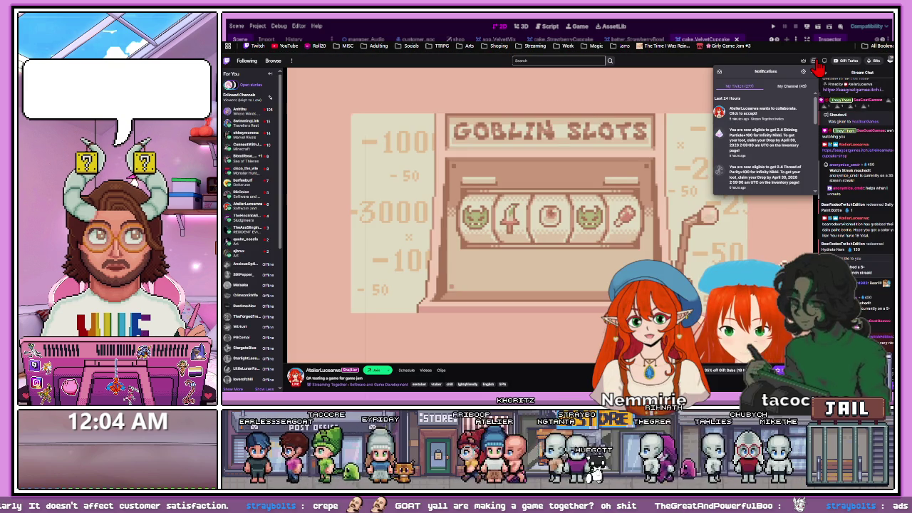
Close the Twitch notifications list
{"action": "left_click", "coordinate": [817, 63]}
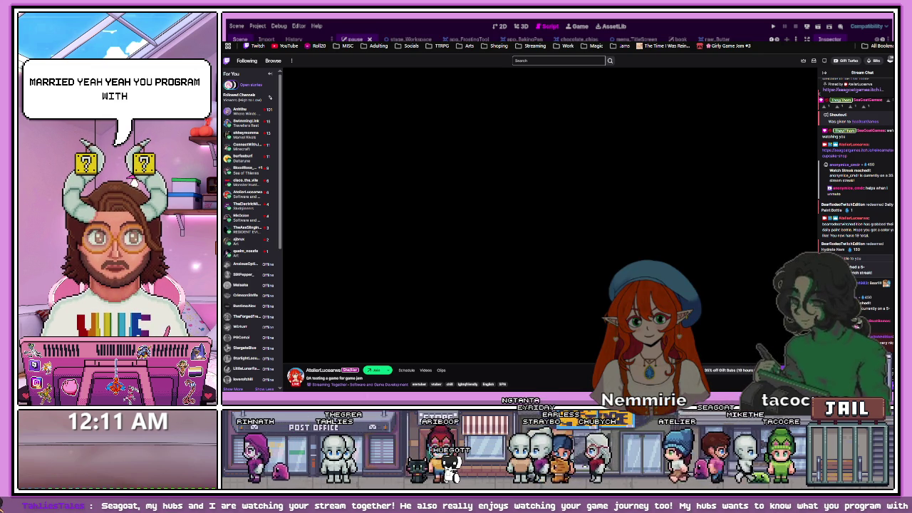
Back in Godot, scroll through pause.gd's _ready function to the voices_slider line
{"action": "key", "text": "alt+Tab"}
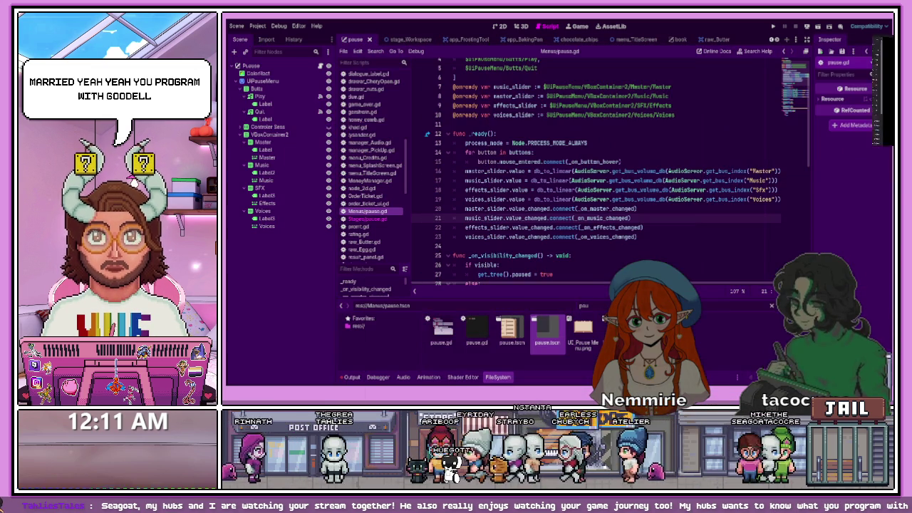
{"action": "left_click", "coordinate": [470, 246]}
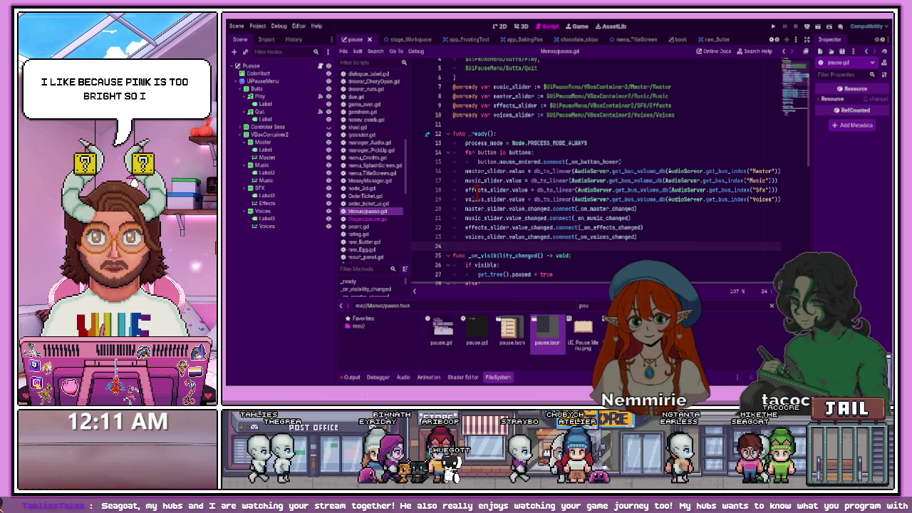
{"action": "scroll", "coordinate": [484, 188], "scroll_direction": "down", "scroll_amount": 1}
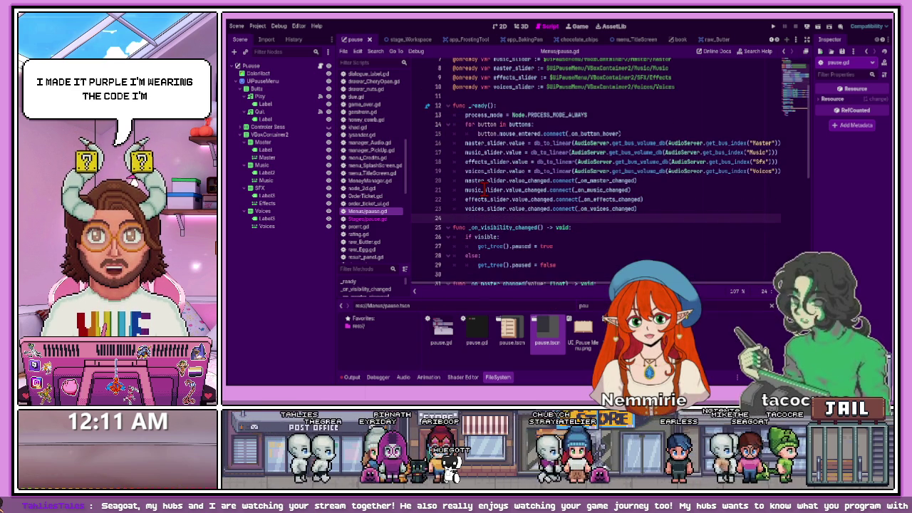
{"action": "scroll", "coordinate": [485, 189], "scroll_direction": "up", "scroll_amount": 1}
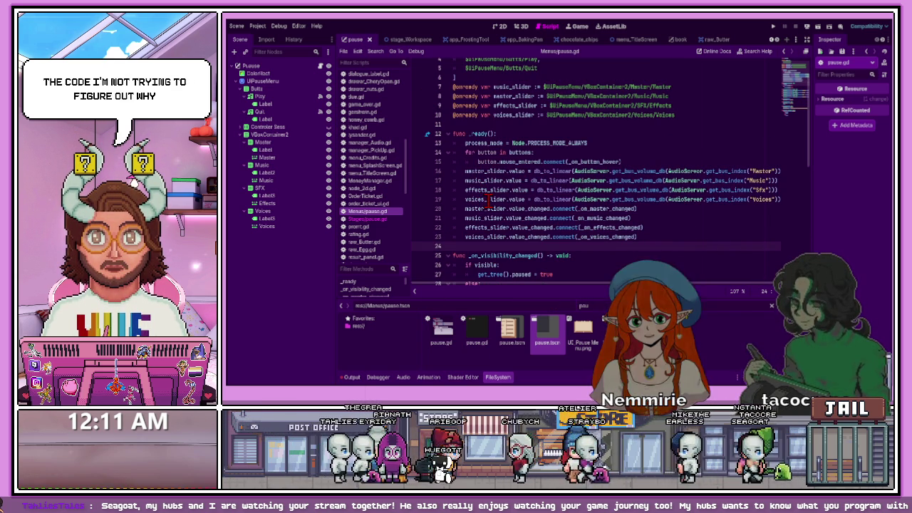
{"action": "left_click", "coordinate": [515, 201]}
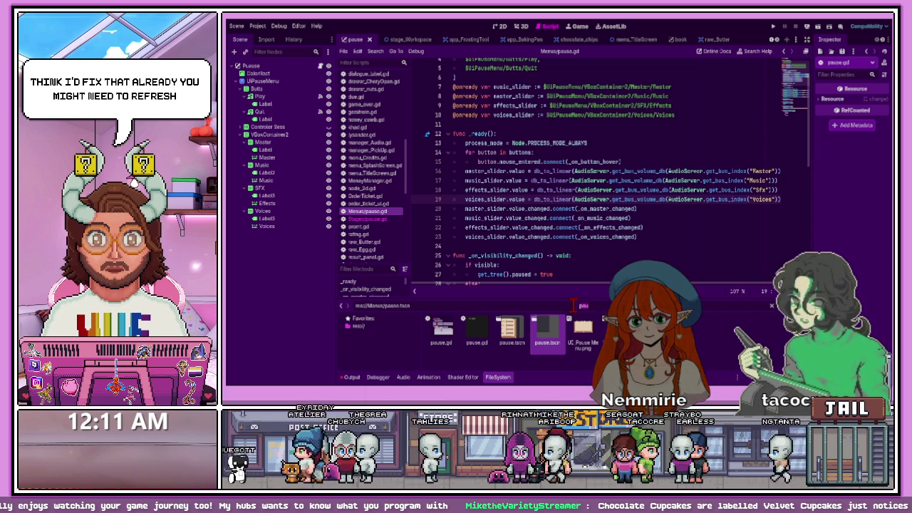
Filter the FileSystem dock by 'choco' and enlarge the file browser panel
{"action": "key", "text": "BackSpace"}
{"action": "key", "text": "BackSpace"}
{"action": "key", "text": "BackSpace"}
{"action": "type", "text": "ch"}
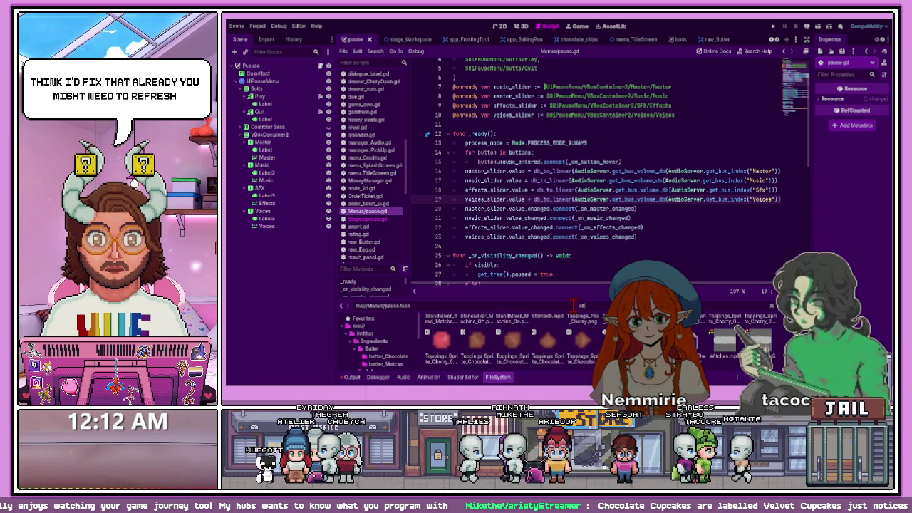
{"action": "type", "text": "oco"}
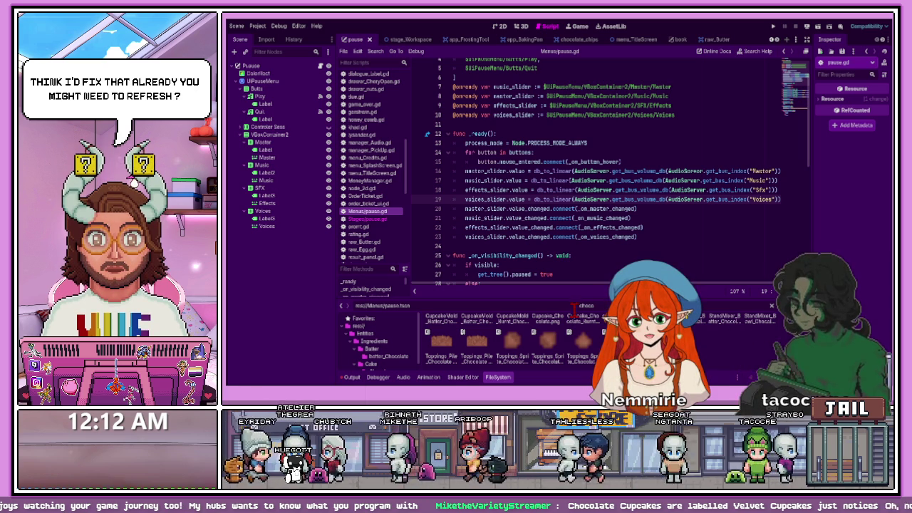
{"action": "left_click_drag", "start_coordinate": [574, 305], "coordinate": [573, 229]}
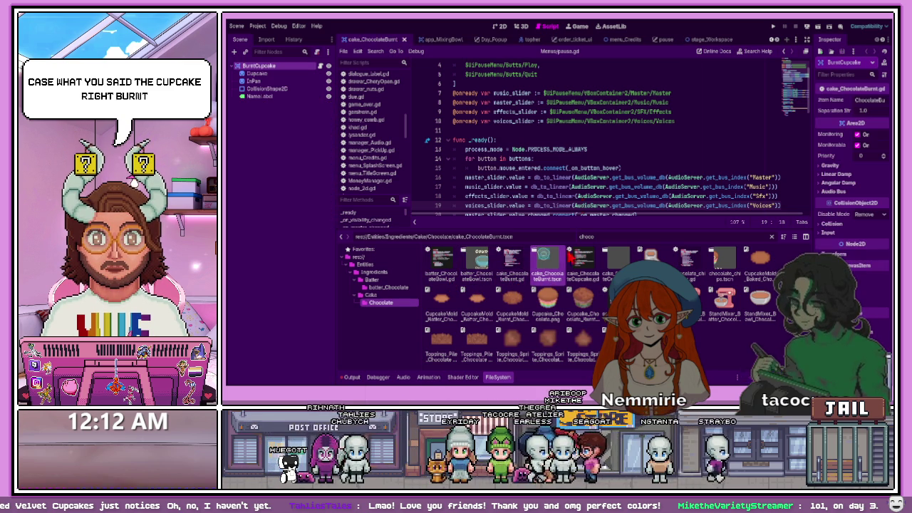
Open cake_ChocolateBurnt, the chocolate cupcake script, and cake_ChocolateCupcake.tscn
{"action": "double_click", "coordinate": [549, 271]}
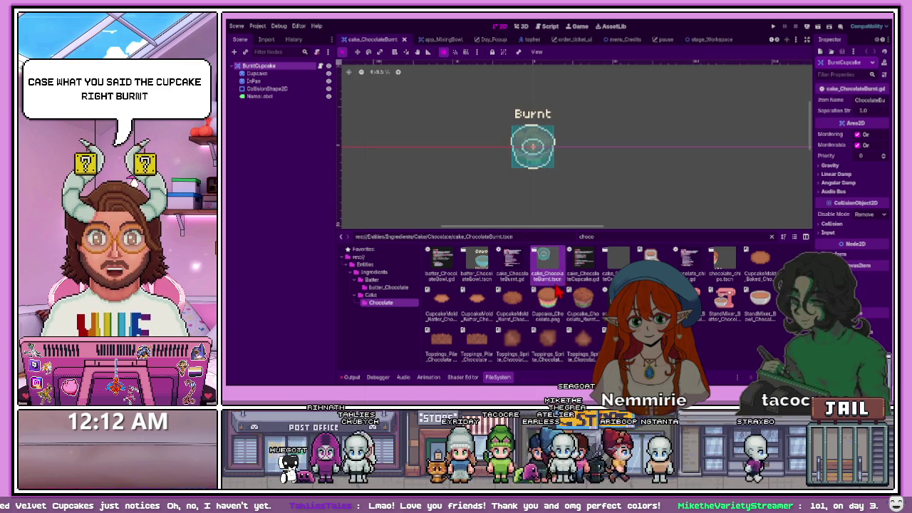
{"action": "double_click", "coordinate": [583, 278]}
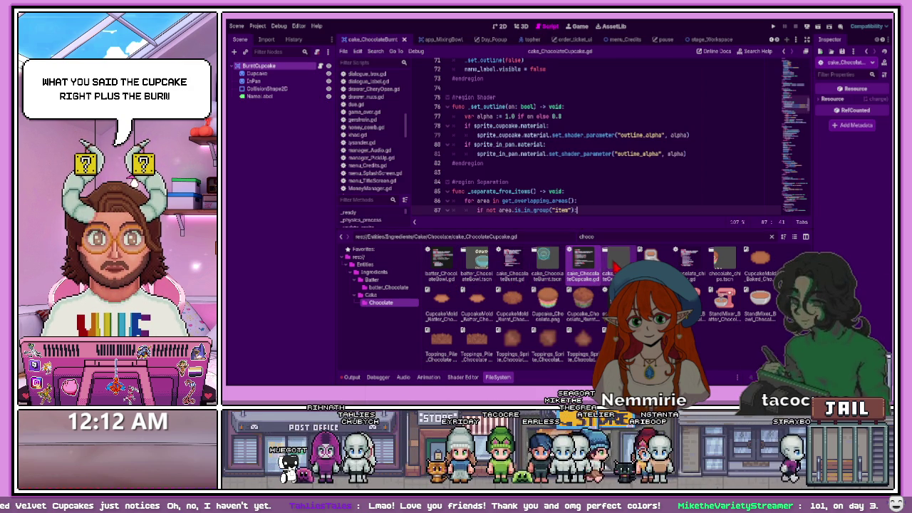
{"action": "double_click", "coordinate": [618, 265]}
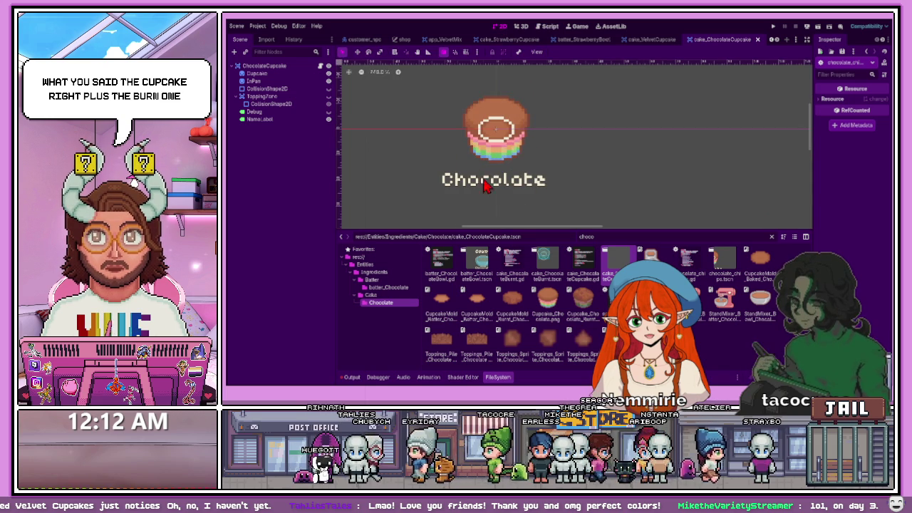
Inspect the Cupcake sprite and Chocolate Name_label nodes, then make the file browser taller
{"action": "left_click", "coordinate": [488, 163]}
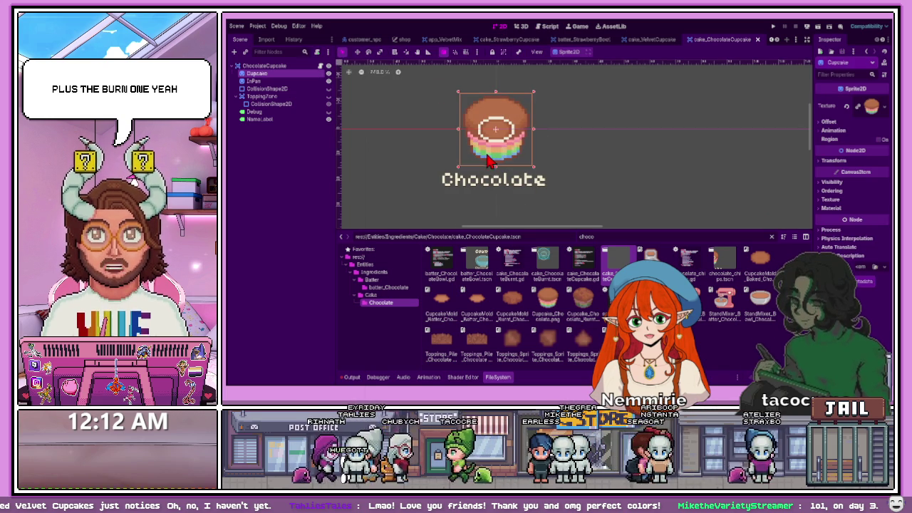
{"action": "left_click", "coordinate": [568, 186]}
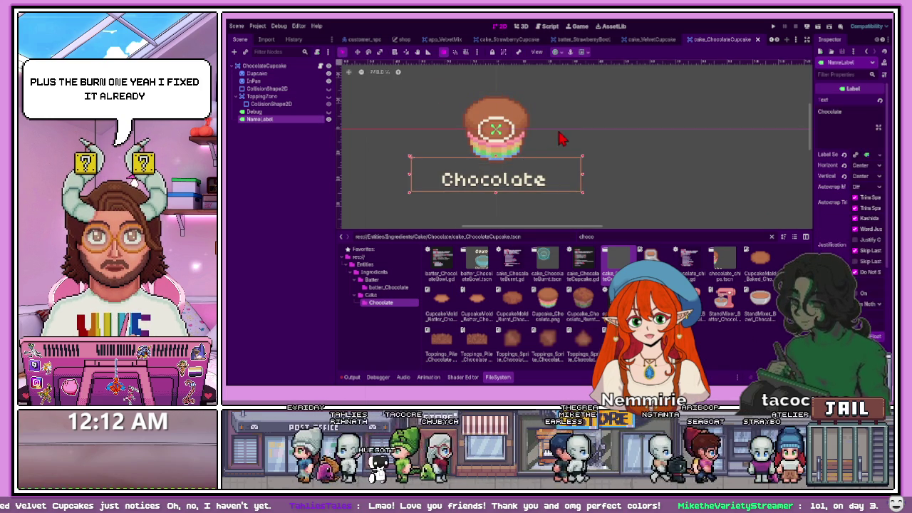
{"action": "left_click", "coordinate": [521, 131]}
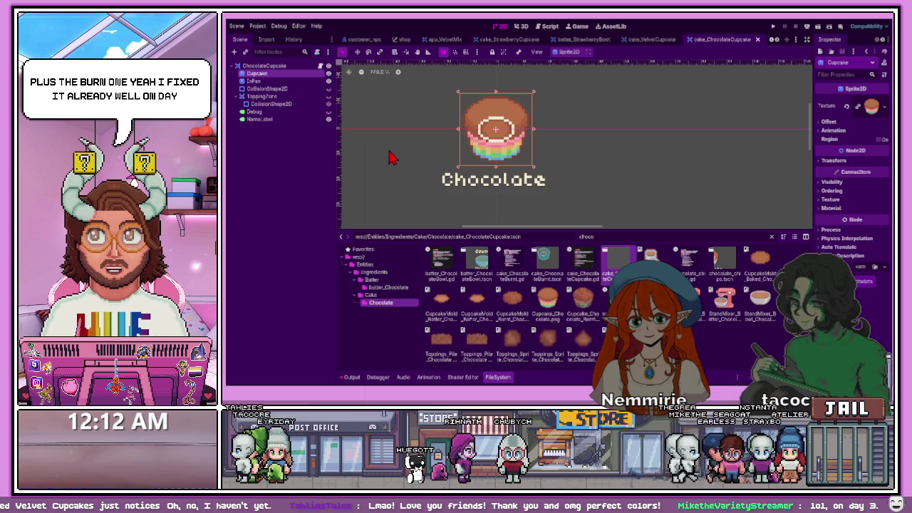
{"action": "left_click_drag", "start_coordinate": [508, 228], "coordinate": [504, 206]}
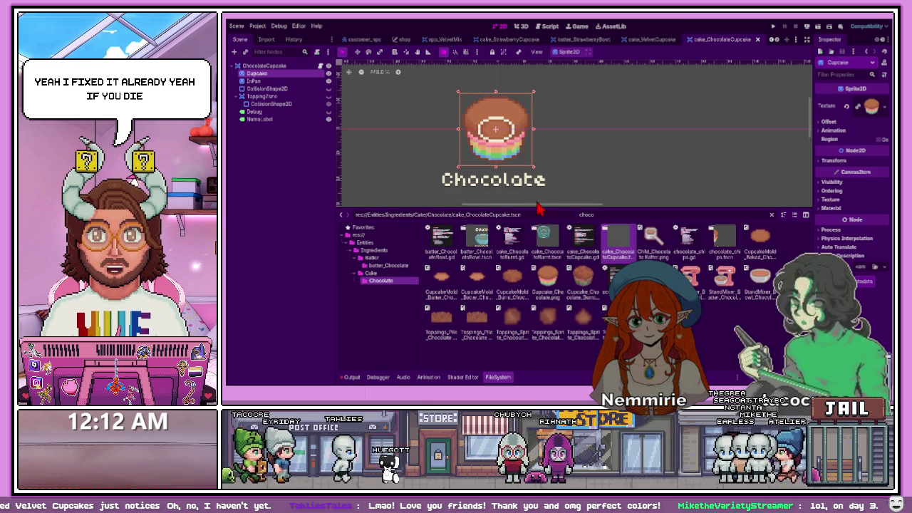
{"action": "left_click_drag", "start_coordinate": [539, 214], "coordinate": [540, 208]}
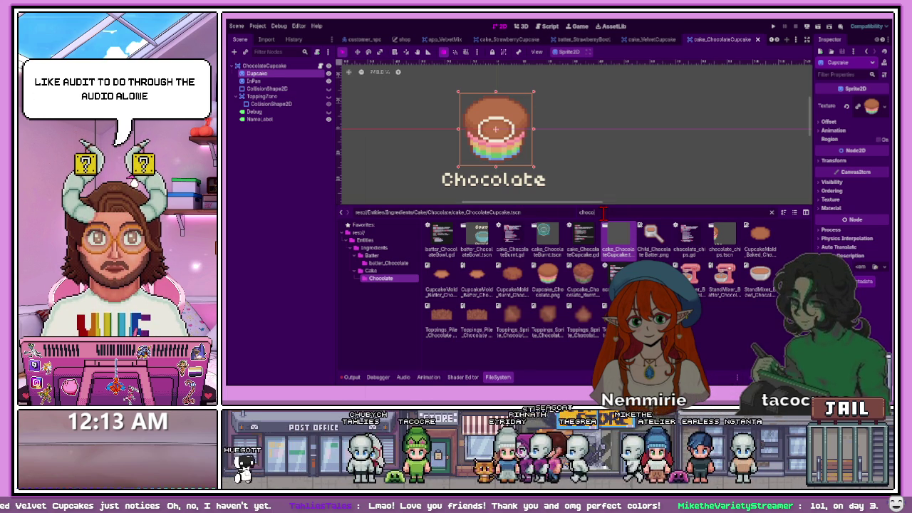
Filter by 'audio', open manager_Audio.tscn, enlarge the viewport, and run the game with F5
{"action": "double_click", "coordinate": [610, 214]}
{"action": "type", "text": "audio"}
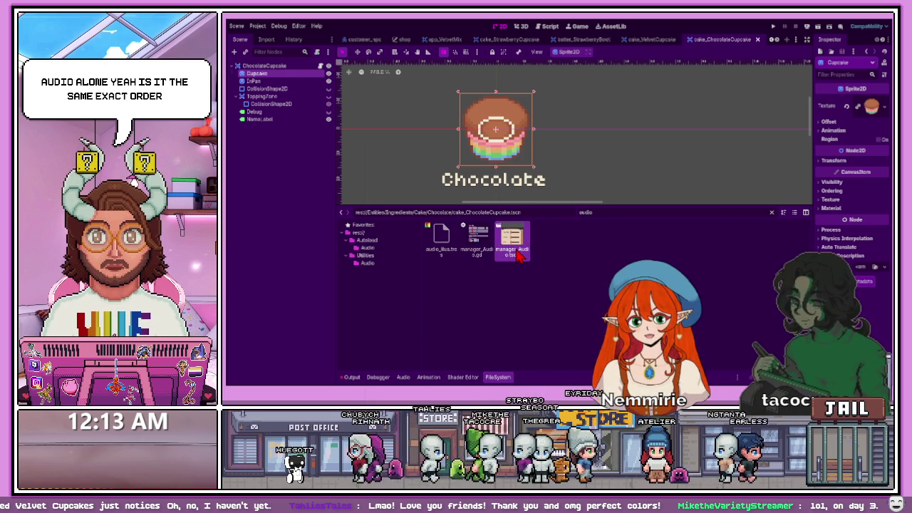
{"action": "double_click", "coordinate": [513, 242]}
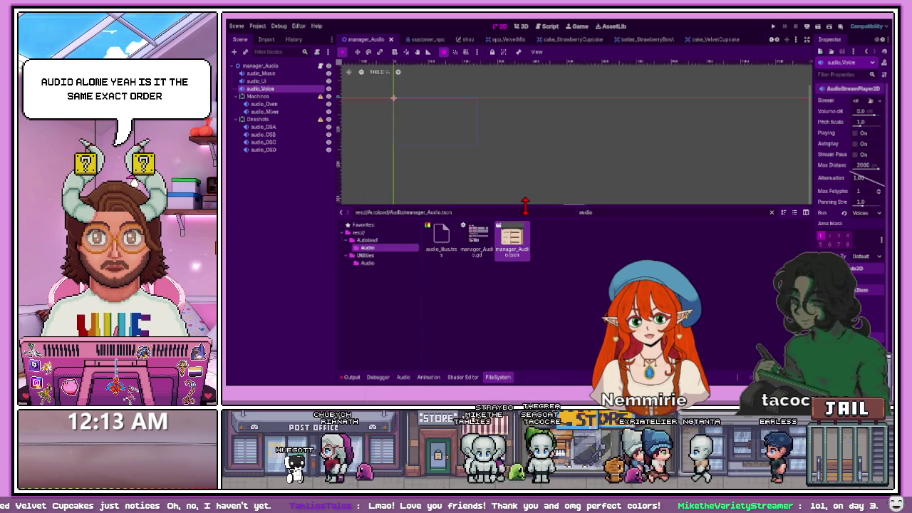
{"action": "left_click_drag", "start_coordinate": [525, 205], "coordinate": [525, 261]}
{"action": "scroll", "coordinate": [509, 183], "scroll_direction": "up", "scroll_amount": 2}
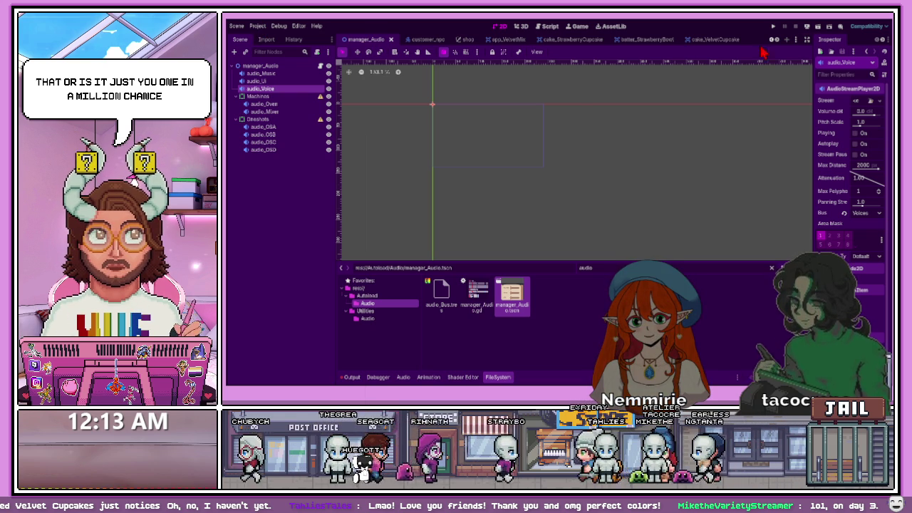
{"action": "key", "text": "F5"}
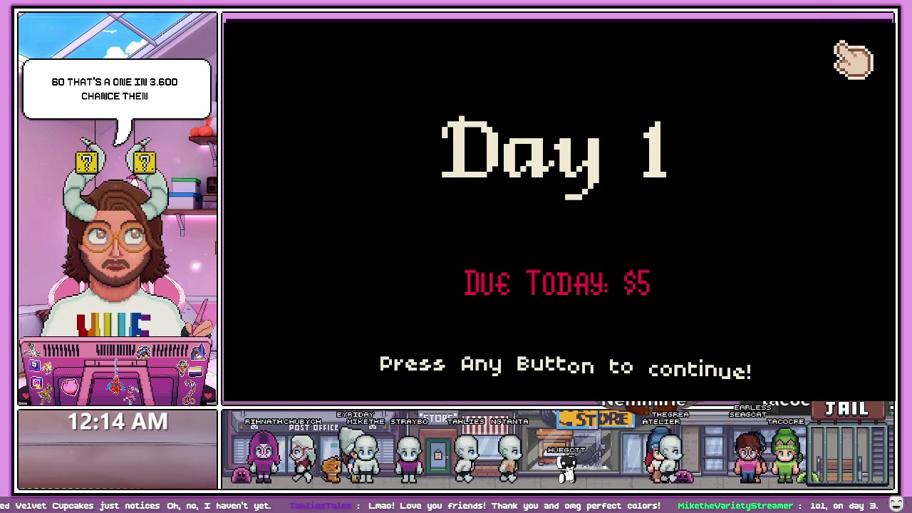
Start Day 1 and add milk, flour, sugar, an egg, butter and strawberry to the bowl
{"action": "left_click", "coordinate": [627, 292]}
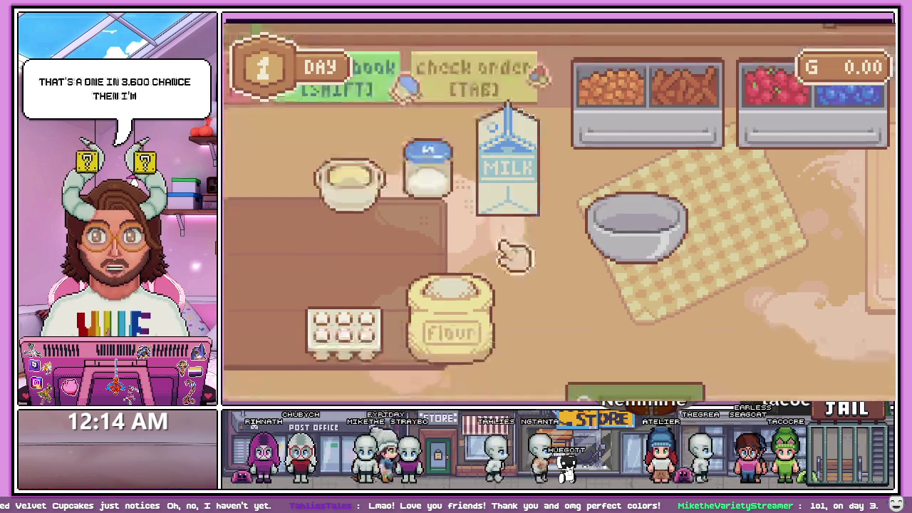
{"action": "left_click_drag", "start_coordinate": [508, 171], "coordinate": [628, 228]}
{"action": "left_click_drag", "start_coordinate": [471, 331], "coordinate": [575, 234]}
{"action": "left_click_drag", "start_coordinate": [427, 171], "coordinate": [682, 249]}
{"action": "mouse_move", "coordinate": [344, 328]}
{"action": "left_mouse_down"}
{"action": "mouse_move", "coordinate": [326, 321]}
{"action": "mouse_move", "coordinate": [645, 367]}
{"action": "left_mouse_up"}
{"action": "right_click", "coordinate": [645, 367]}
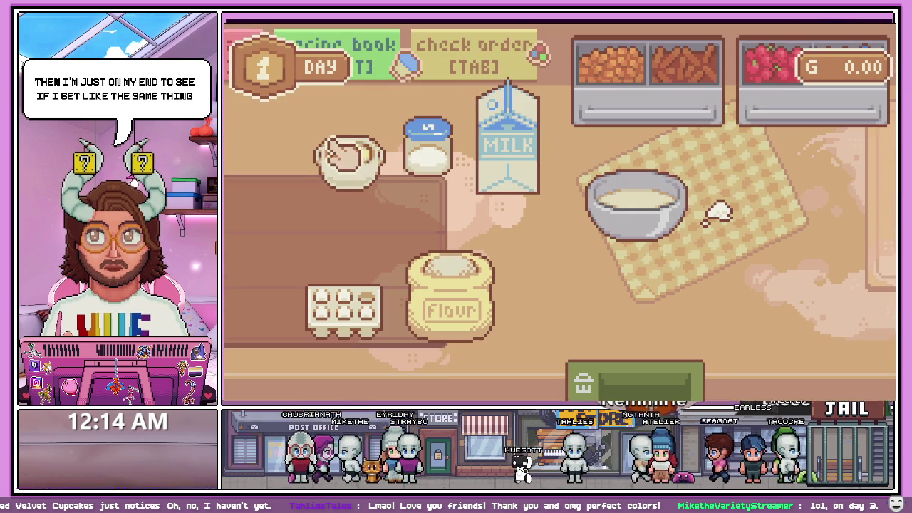
{"action": "mouse_move", "coordinate": [348, 158]}
{"action": "left_mouse_down"}
{"action": "mouse_move", "coordinate": [580, 183]}
{"action": "mouse_move", "coordinate": [611, 209]}
{"action": "mouse_move", "coordinate": [610, 224]}
{"action": "mouse_move", "coordinate": [595, 228]}
{"action": "left_mouse_up"}
{"action": "left_click_drag", "start_coordinate": [590, 149], "coordinate": [637, 255]}
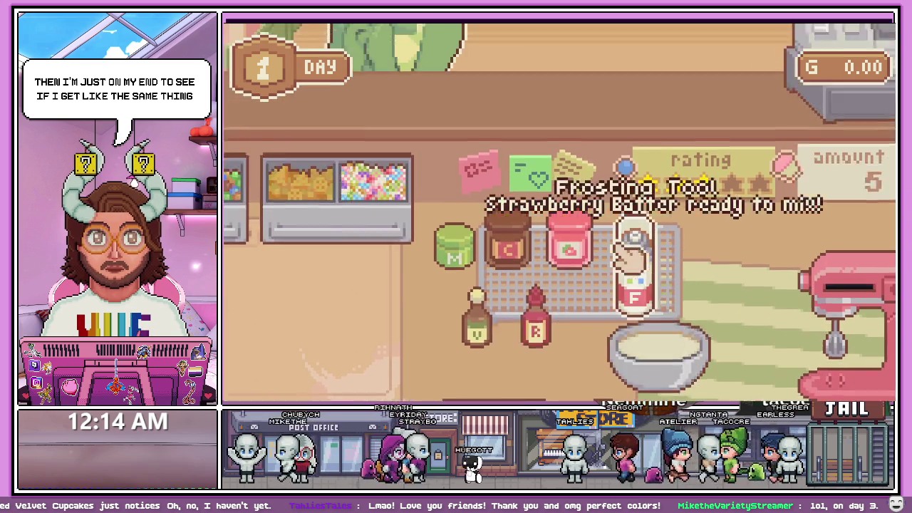
Check the customer's order, then set the batter bowl on the mixer and the baking pan on the counter
{"action": "left_click", "coordinate": [606, 182]}
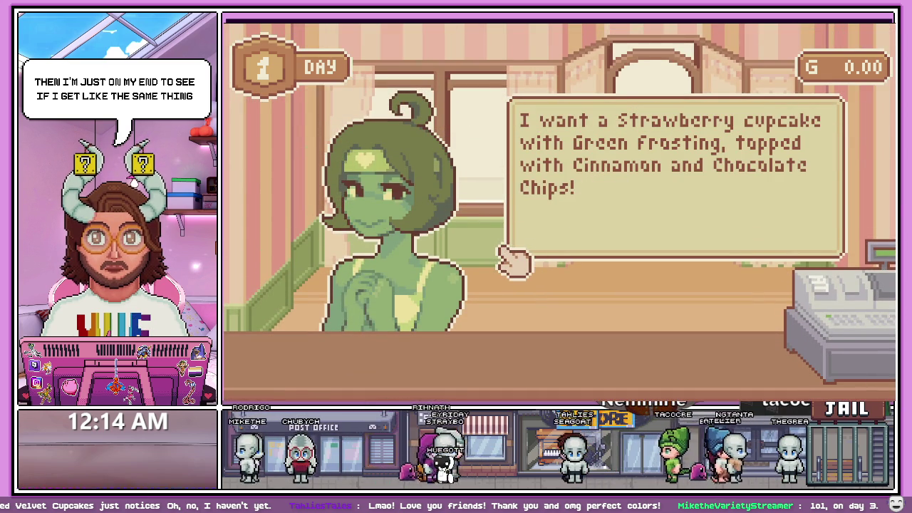
{"action": "left_click", "coordinate": [520, 239]}
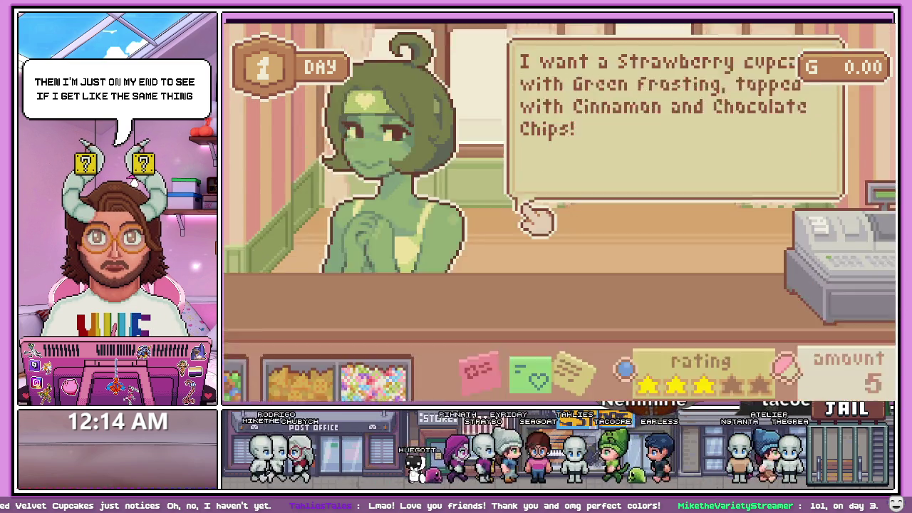
{"action": "key", "text": "Escape"}
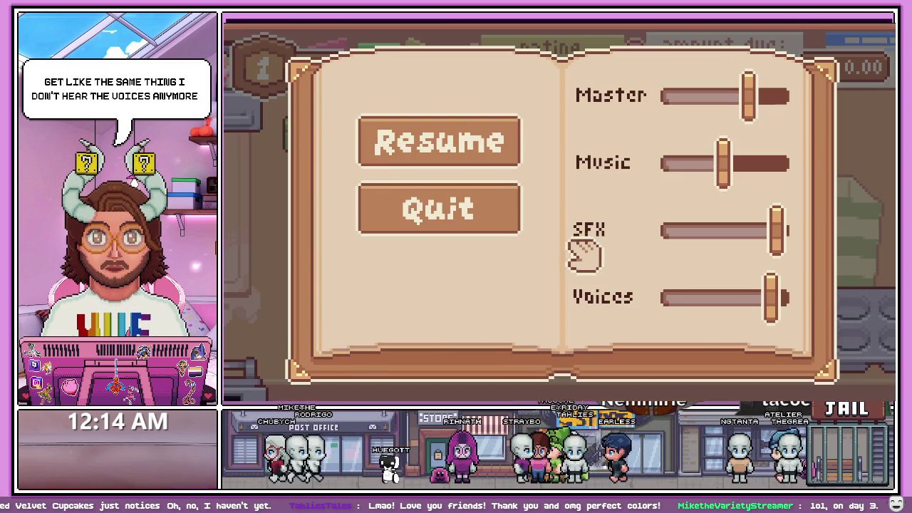
{"action": "key", "text": "Escape"}
{"action": "key", "text": "Tab"}
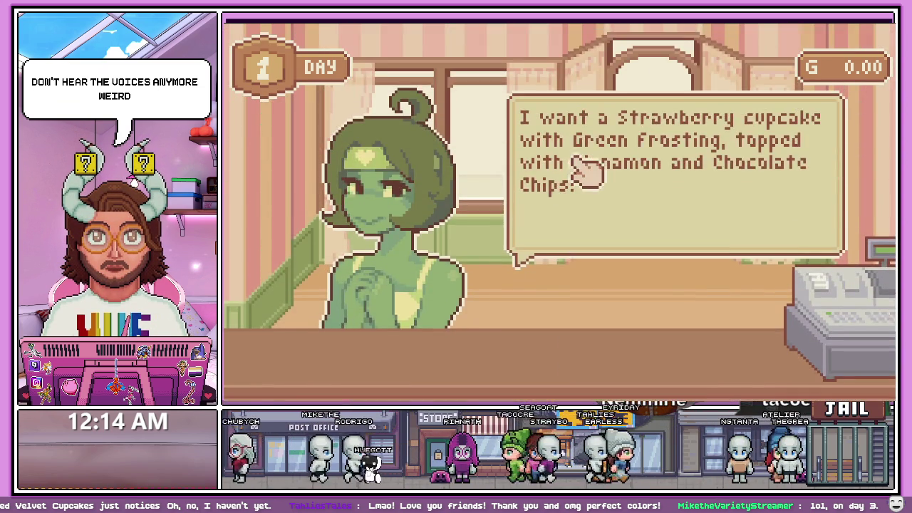
{"action": "left_click", "coordinate": [591, 172]}
{"action": "key", "text": "Left"}
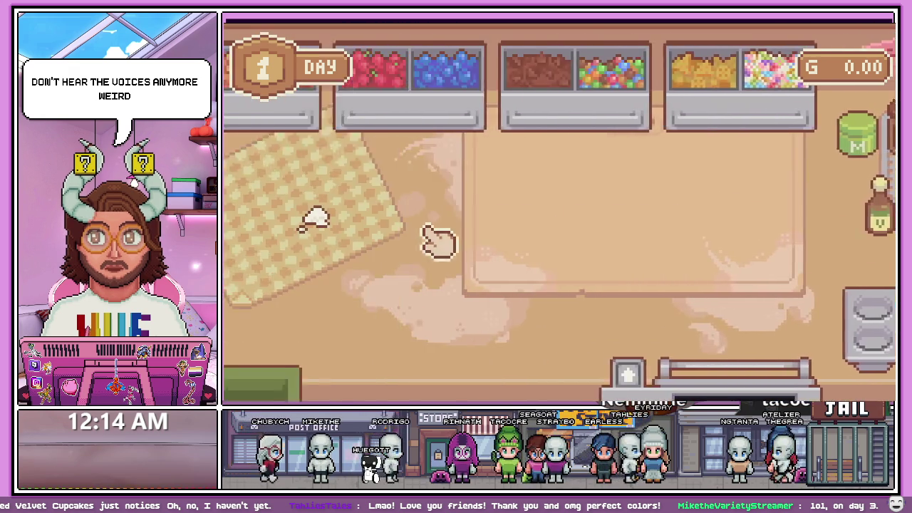
{"action": "key", "text": "Right"}
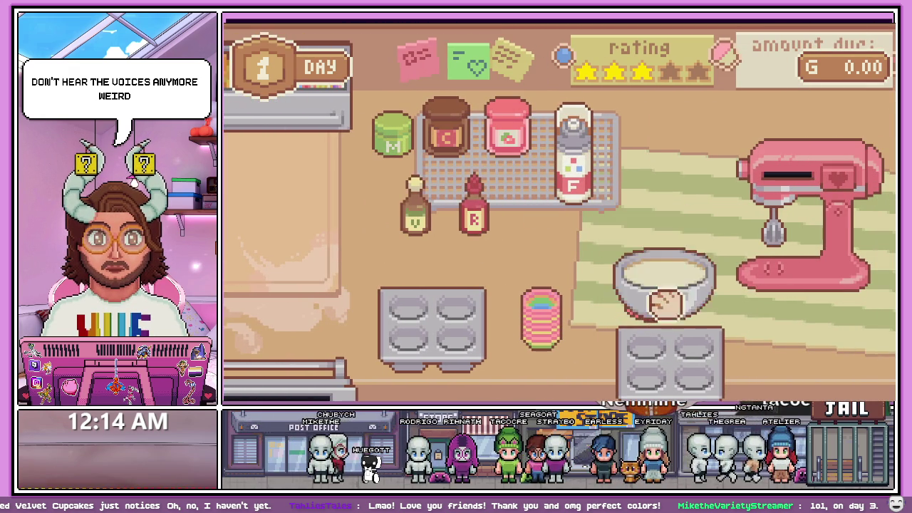
{"action": "mouse_move", "coordinate": [666, 303]}
{"action": "left_mouse_down"}
{"action": "mouse_move", "coordinate": [641, 259]}
{"action": "mouse_move", "coordinate": [848, 189]}
{"action": "left_mouse_up"}
{"action": "mouse_move", "coordinate": [702, 353]}
{"action": "left_mouse_down"}
{"action": "mouse_move", "coordinate": [692, 364]}
{"action": "mouse_move", "coordinate": [638, 246]}
{"action": "left_mouse_up"}
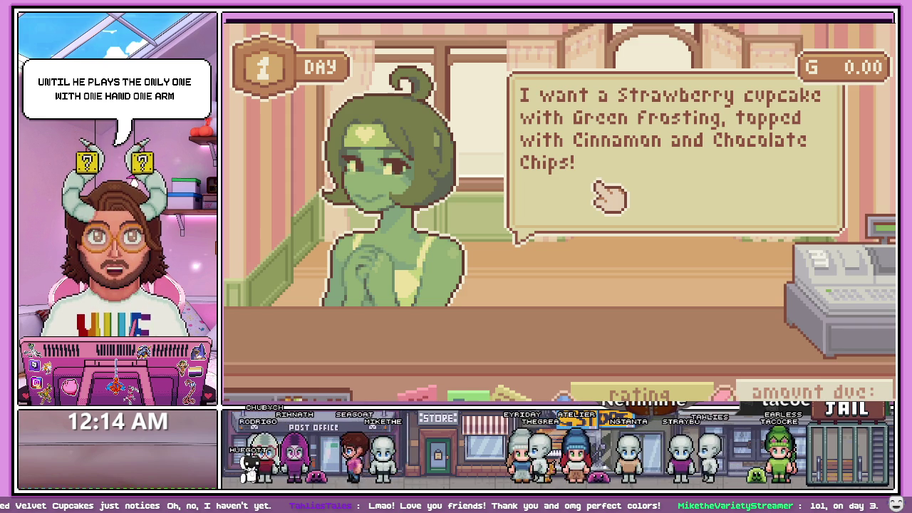
Line the tray with four rainbow liners and fill them with strawberry batter
{"action": "left_click", "coordinate": [597, 171]}
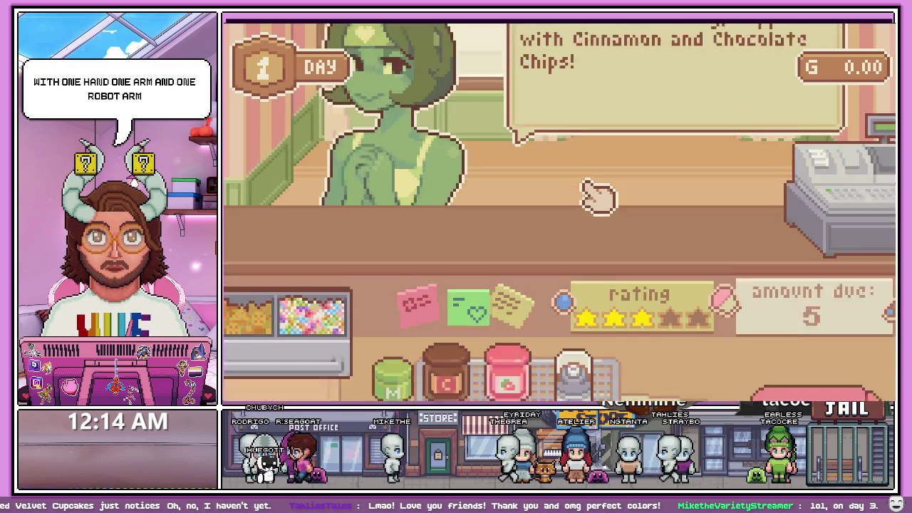
{"action": "left_click_drag", "start_coordinate": [819, 343], "coordinate": [438, 280]}
{"action": "left_click", "coordinate": [673, 321]}
{"action": "left_click", "coordinate": [669, 331]}
{"action": "left_click", "coordinate": [666, 331]}
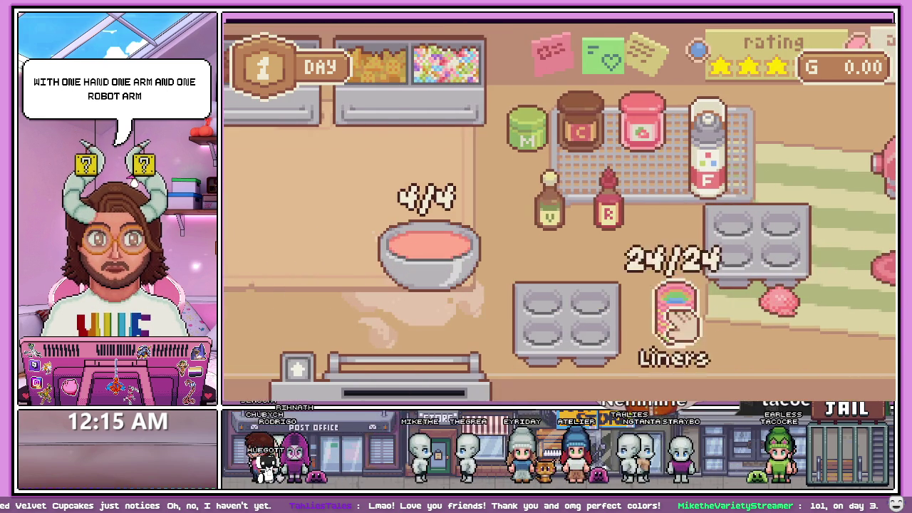
{"action": "left_click", "coordinate": [637, 329]}
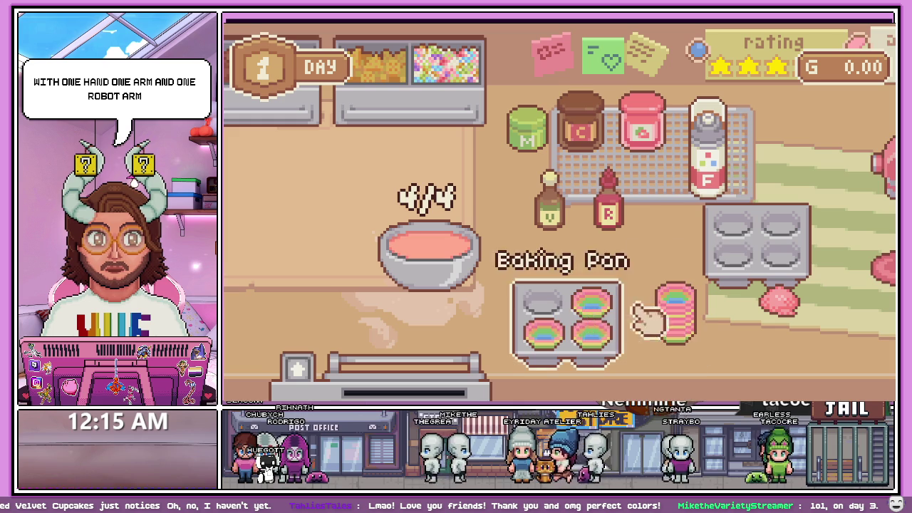
{"action": "left_click", "coordinate": [570, 313]}
Bake the filled tray in the oven, then dismiss the order screen to return to the kitchen
{"action": "left_click", "coordinate": [577, 350]}
{"action": "left_click", "coordinate": [352, 377]}
{"action": "left_click", "coordinate": [370, 350]}
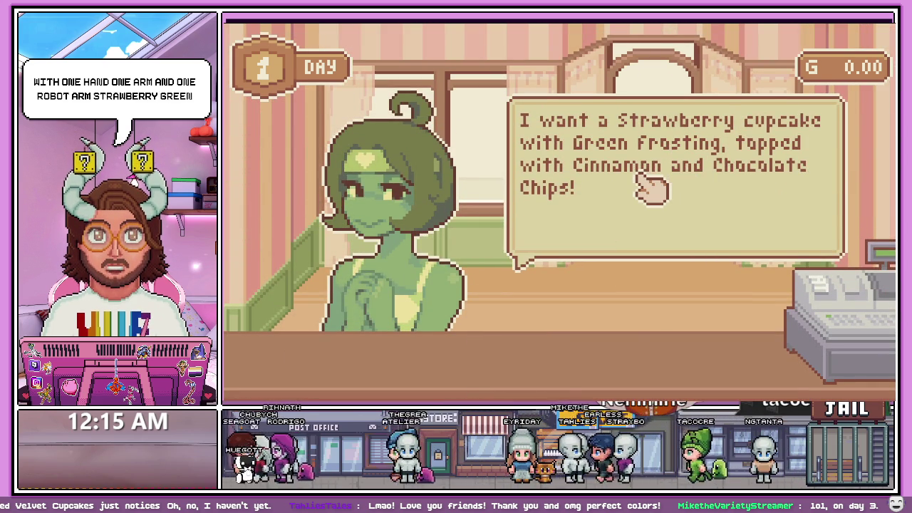
{"action": "left_click", "coordinate": [642, 243]}
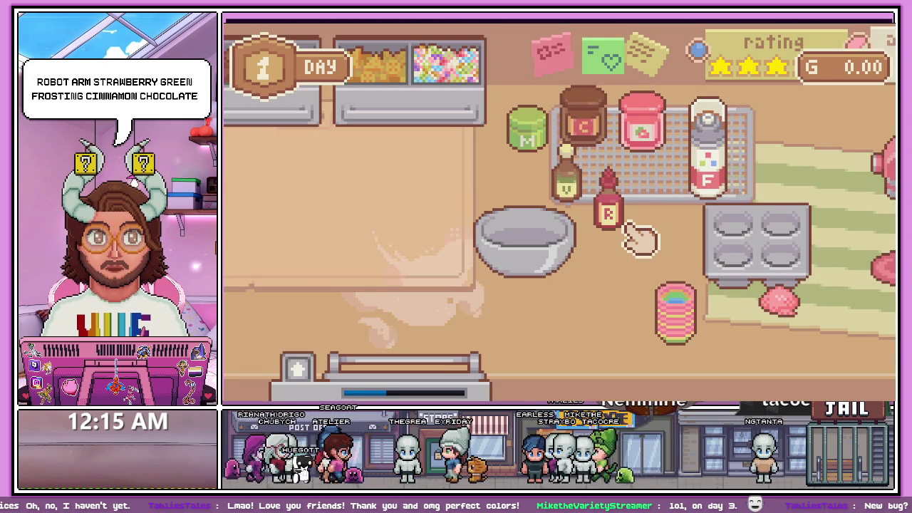
{"action": "scroll", "coordinate": [641, 243], "scroll_direction": "up", "scroll_amount": 2}
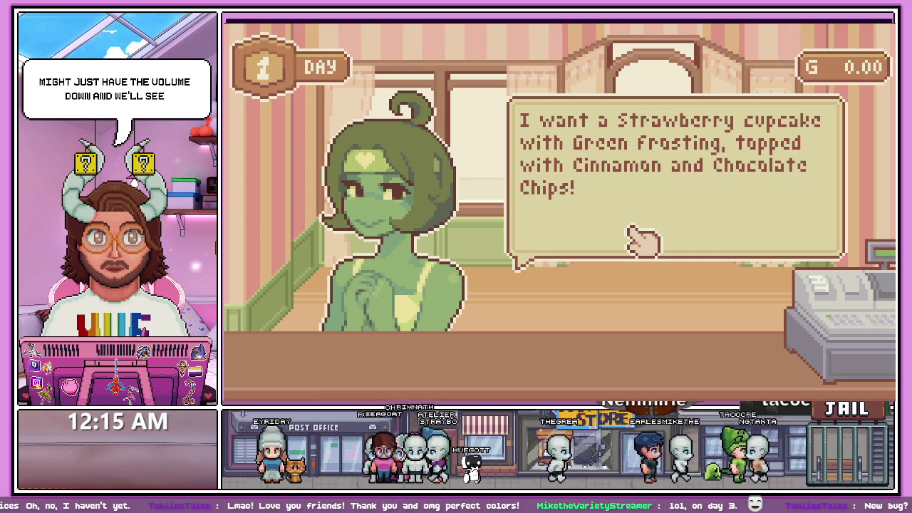
{"action": "left_click", "coordinate": [641, 241]}
Take the cupcakes out, then drag the Music, SFX and Voices sliders, ending with Music and Voices at minimum
{"action": "left_click_drag", "start_coordinate": [452, 350], "coordinate": [427, 256]}
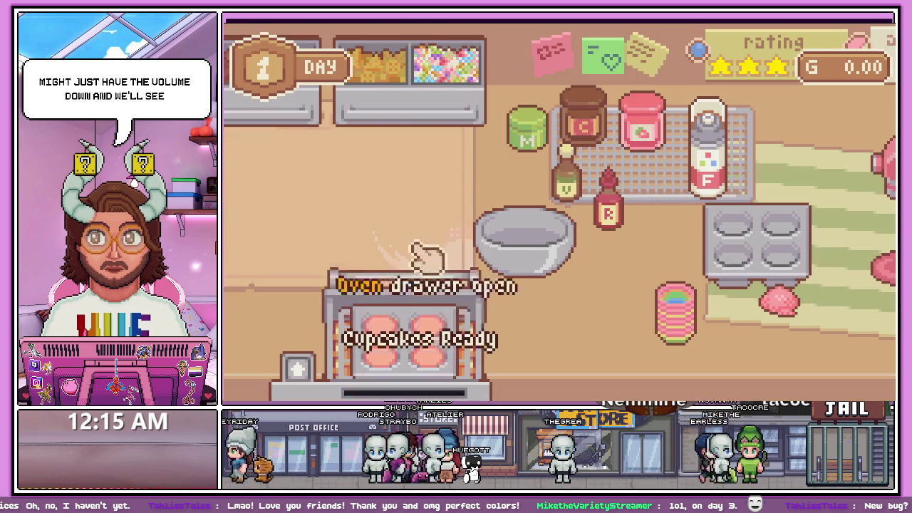
{"action": "key", "text": "Escape"}
{"action": "mouse_move", "coordinate": [723, 164]}
{"action": "left_mouse_down"}
{"action": "mouse_move", "coordinate": [784, 183]}
{"action": "mouse_move", "coordinate": [686, 166]}
{"action": "left_mouse_up"}
{"action": "mouse_move", "coordinate": [719, 228]}
{"action": "left_mouse_down"}
{"action": "mouse_move", "coordinate": [709, 229]}
{"action": "mouse_move", "coordinate": [745, 230]}
{"action": "mouse_move", "coordinate": [675, 228]}
{"action": "left_mouse_up"}
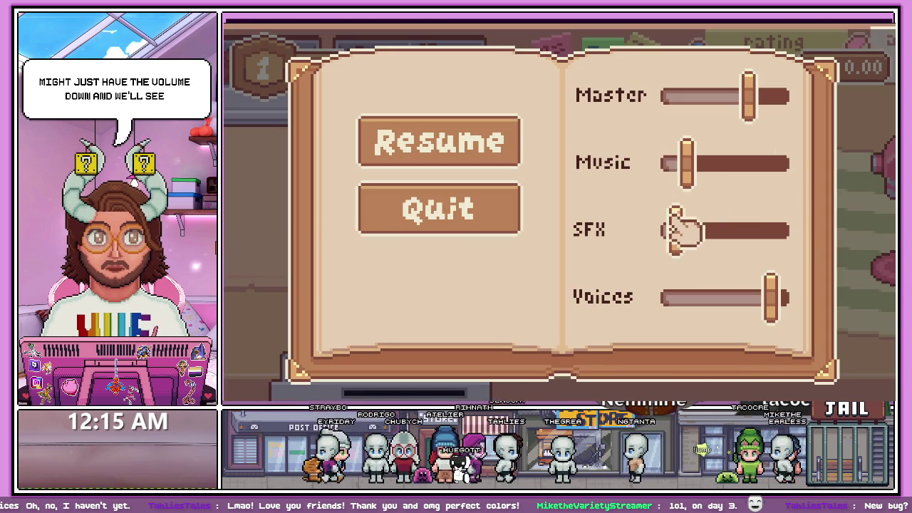
{"action": "left_click_drag", "start_coordinate": [770, 296], "coordinate": [613, 299]}
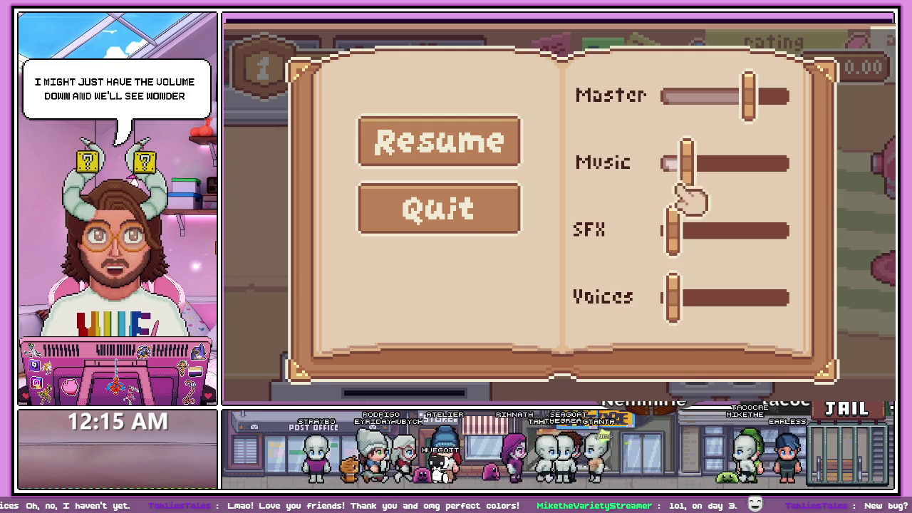
{"action": "left_click_drag", "start_coordinate": [686, 167], "coordinate": [615, 191]}
{"action": "key", "text": "Escape"}
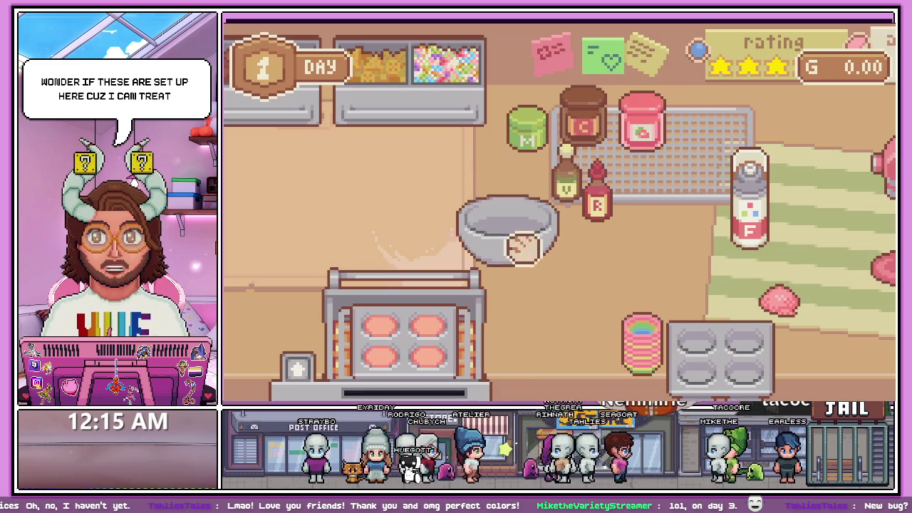
Raise SFX near maximum, move the mixing bowl and baking pan, then nudge Music up slightly
{"action": "key", "text": "Escape"}
{"action": "left_click_drag", "start_coordinate": [682, 238], "coordinate": [784, 230]}
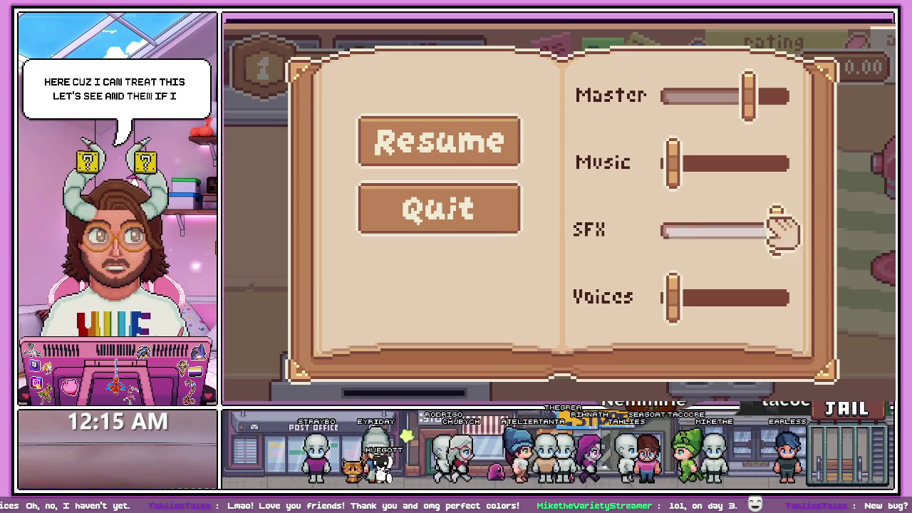
{"action": "key", "text": "Escape"}
{"action": "mouse_move", "coordinate": [699, 247]}
{"action": "left_mouse_down"}
{"action": "mouse_move", "coordinate": [602, 273]}
{"action": "mouse_move", "coordinate": [694, 281]}
{"action": "mouse_move", "coordinate": [591, 285]}
{"action": "mouse_move", "coordinate": [588, 275]}
{"action": "left_mouse_up"}
{"action": "left_click_drag", "start_coordinate": [439, 274], "coordinate": [367, 200]}
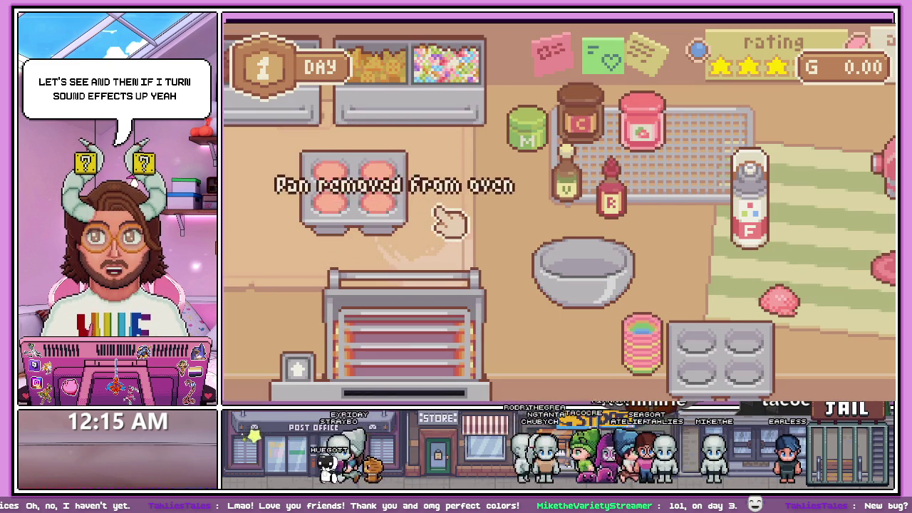
{"action": "key", "text": "Escape"}
{"action": "mouse_move", "coordinate": [716, 166]}
{"action": "left_mouse_down"}
{"action": "mouse_move", "coordinate": [748, 167]}
{"action": "mouse_move", "coordinate": [686, 166]}
{"action": "left_mouse_up"}
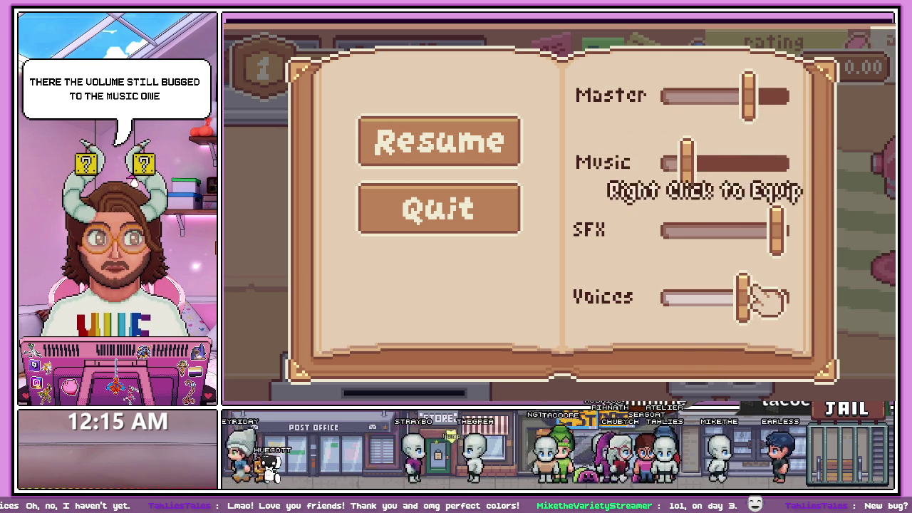
{"action": "key", "text": "Escape"}
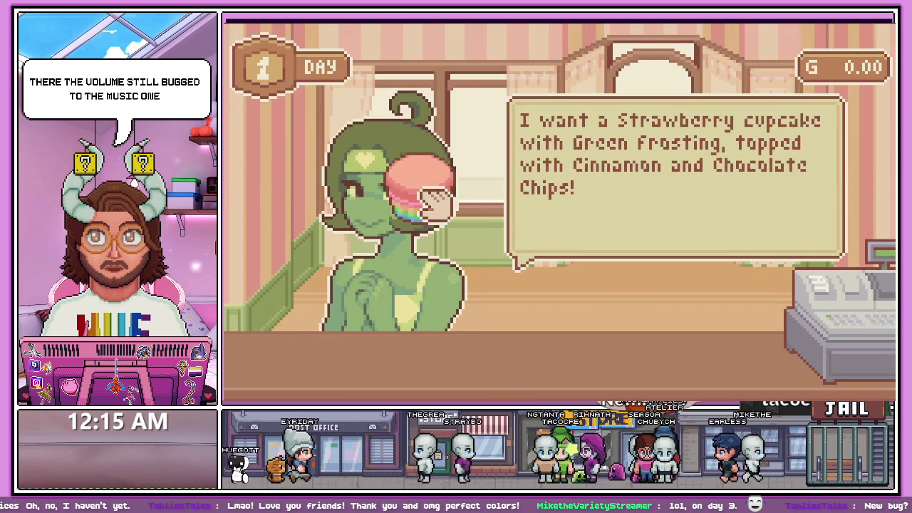
Finish the green customer's dialogue for 3.22 gold, then stop the game with F8
{"action": "left_click", "coordinate": [632, 196]}
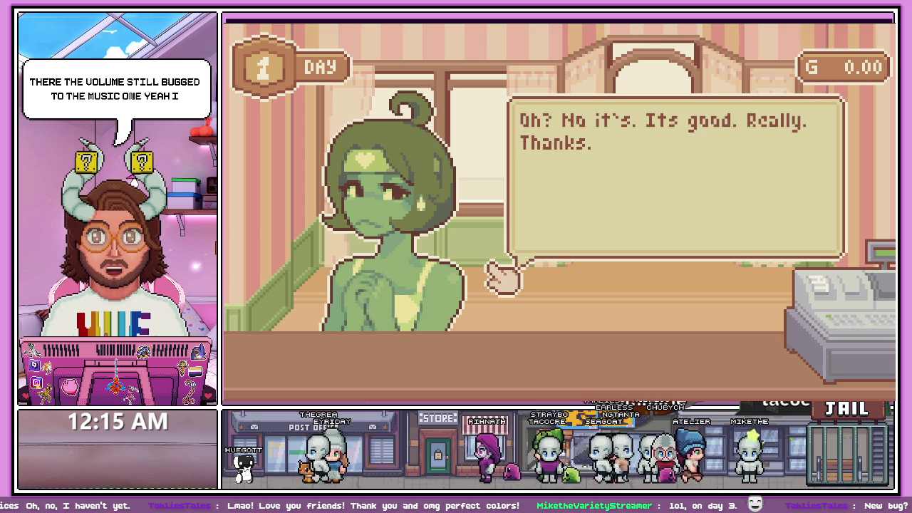
{"action": "left_click", "coordinate": [549, 389]}
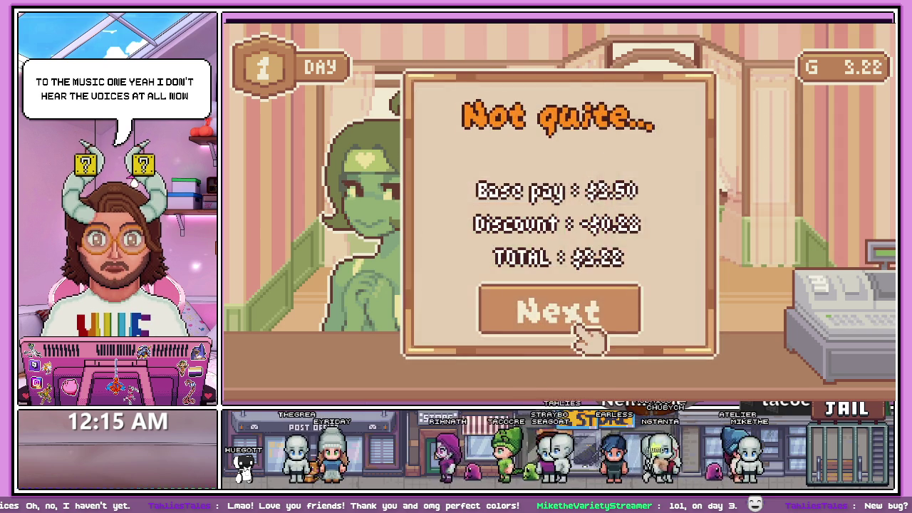
{"action": "left_click", "coordinate": [588, 339]}
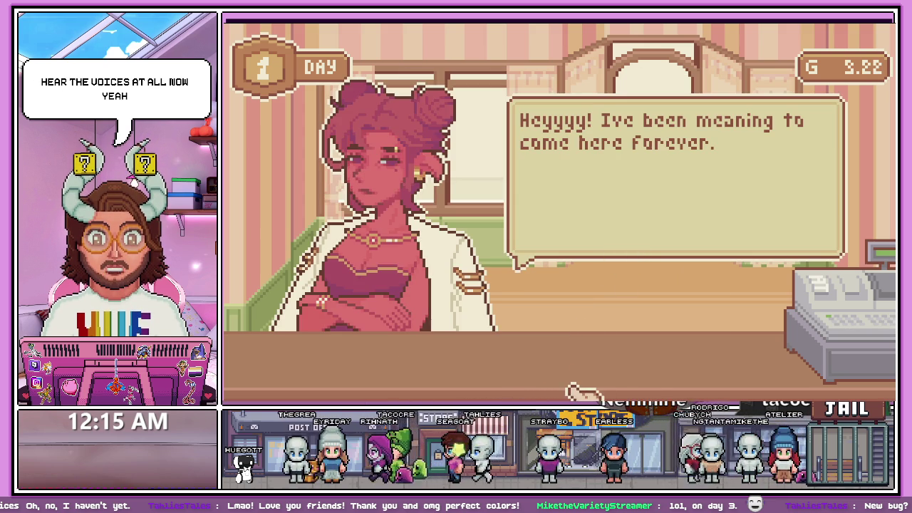
{"action": "key", "text": "F8"}
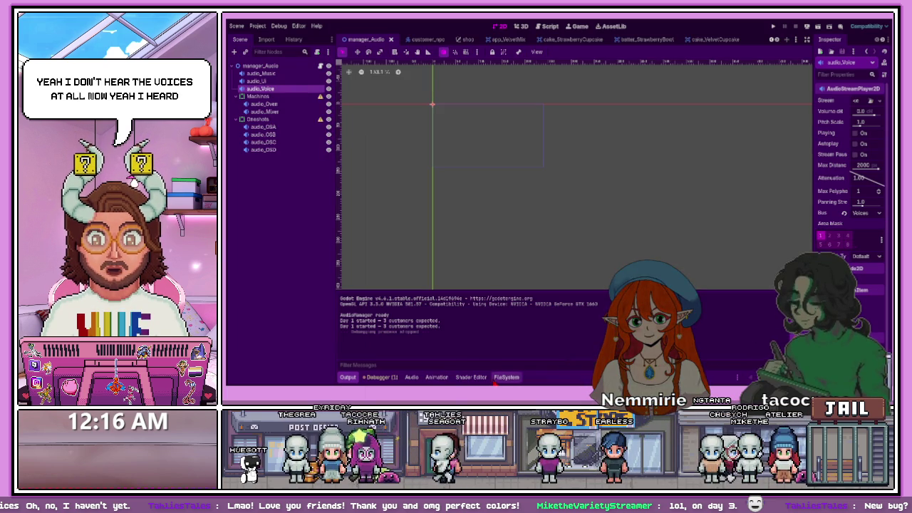
{"action": "left_click", "coordinate": [413, 378]}
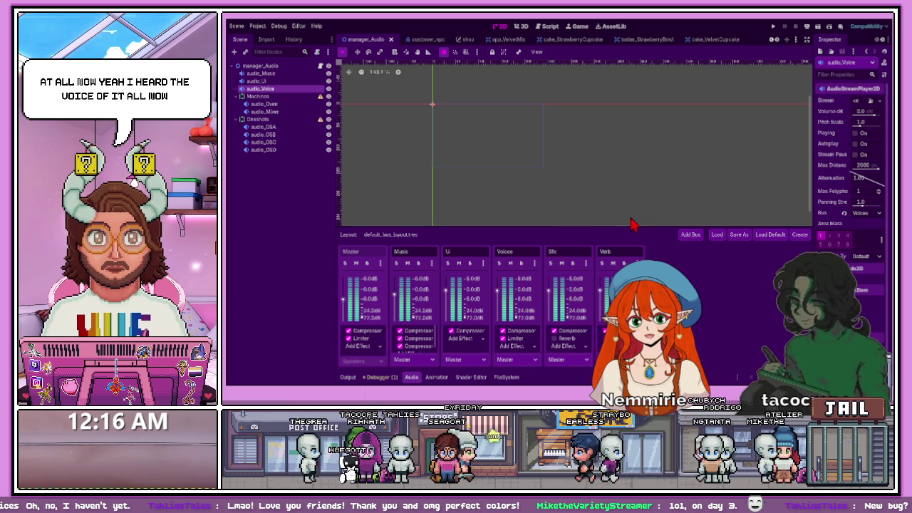
Enlarge the Audio bus panel and change the Voices bus Compressor's Gain to 4.7 dB
{"action": "mouse_move", "coordinate": [625, 228]}
{"action": "left_mouse_down"}
{"action": "mouse_move", "coordinate": [621, 204]}
{"action": "mouse_move", "coordinate": [621, 213]}
{"action": "left_mouse_up"}
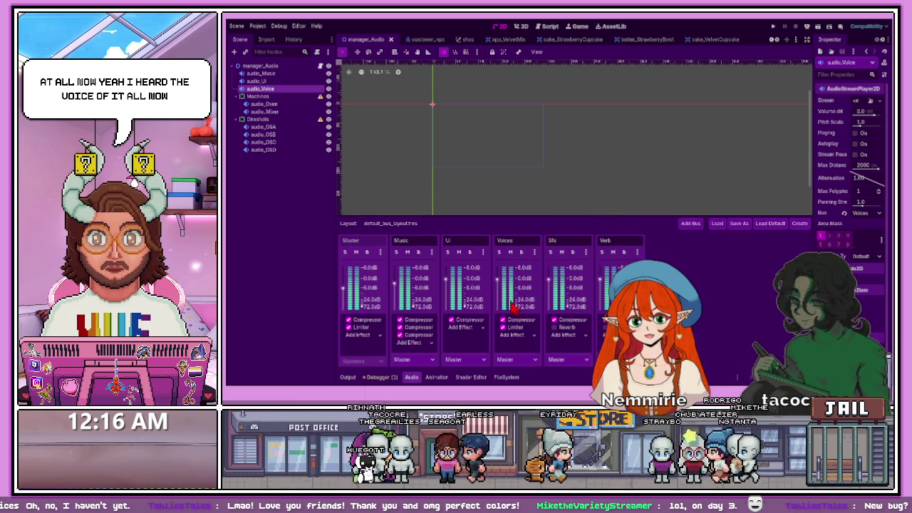
{"action": "left_click_drag", "start_coordinate": [537, 213], "coordinate": [534, 181]}
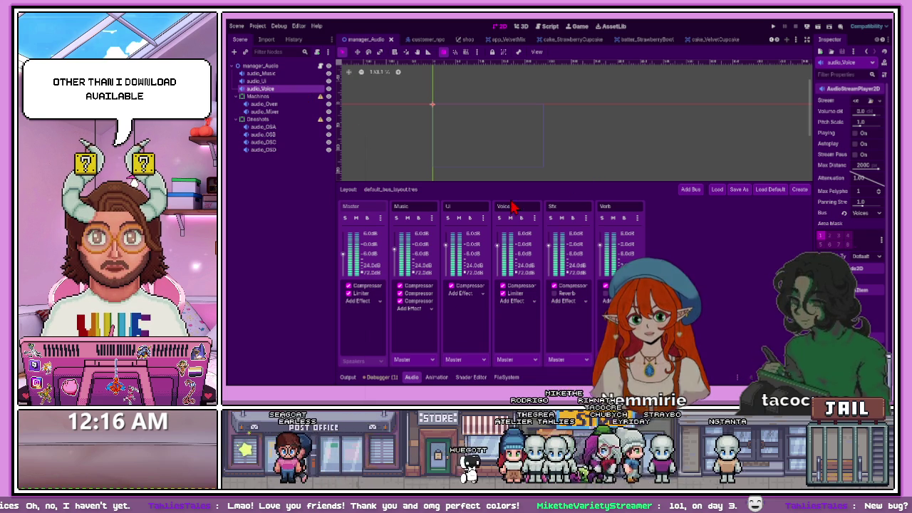
{"action": "left_click", "coordinate": [293, 65]}
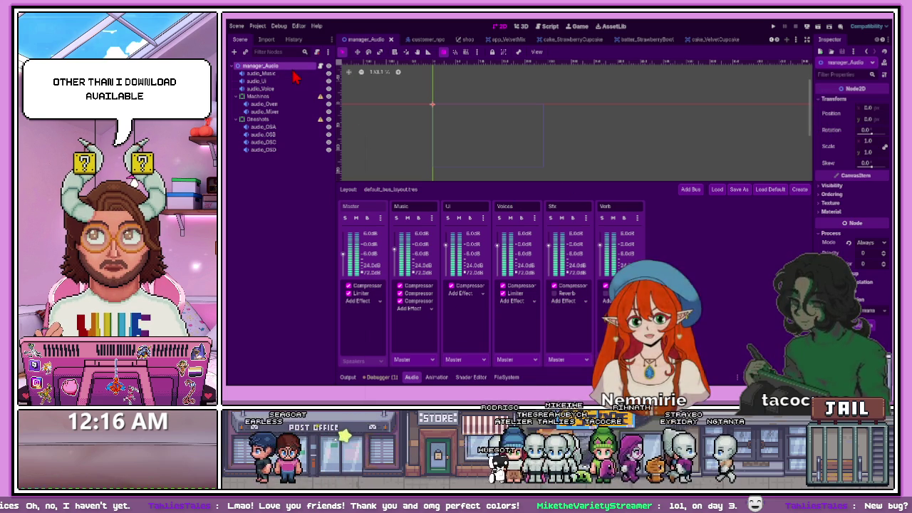
{"action": "left_click", "coordinate": [519, 286]}
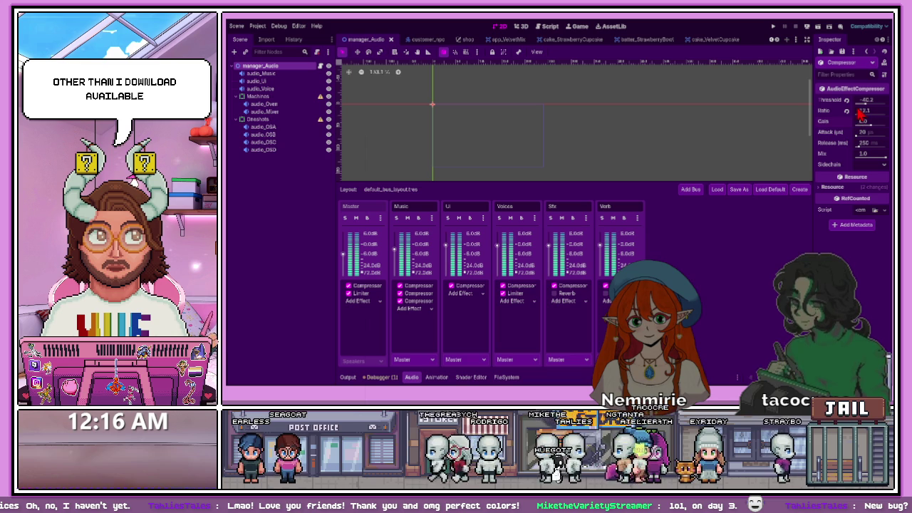
{"action": "left_click_drag", "start_coordinate": [862, 122], "coordinate": [877, 132]}
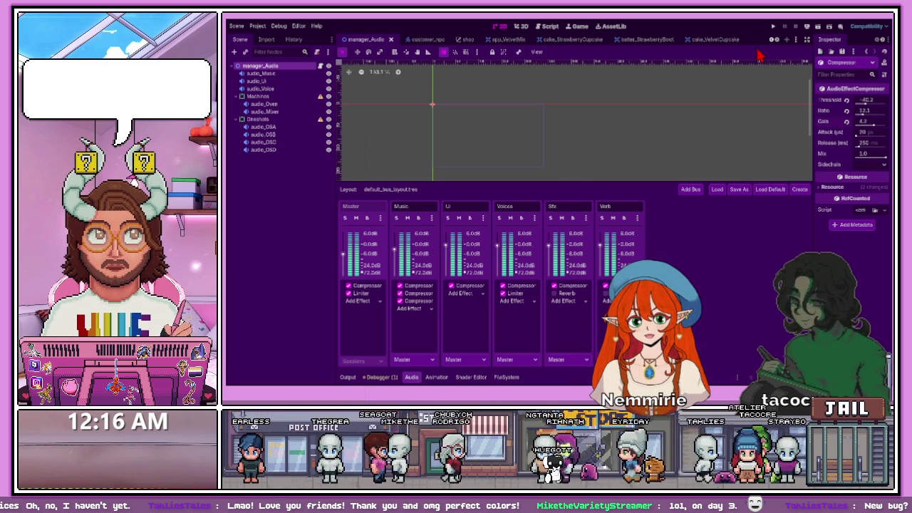
Inspect the Voices limiter and compressor, and turn off the Music compressors sidechained to Voices and Verb
{"action": "left_click", "coordinate": [514, 293]}
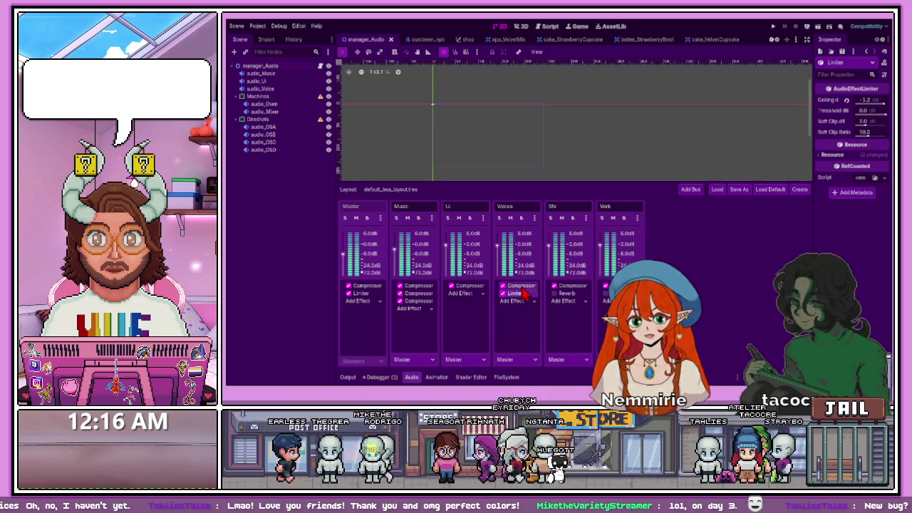
{"action": "left_click", "coordinate": [510, 288]}
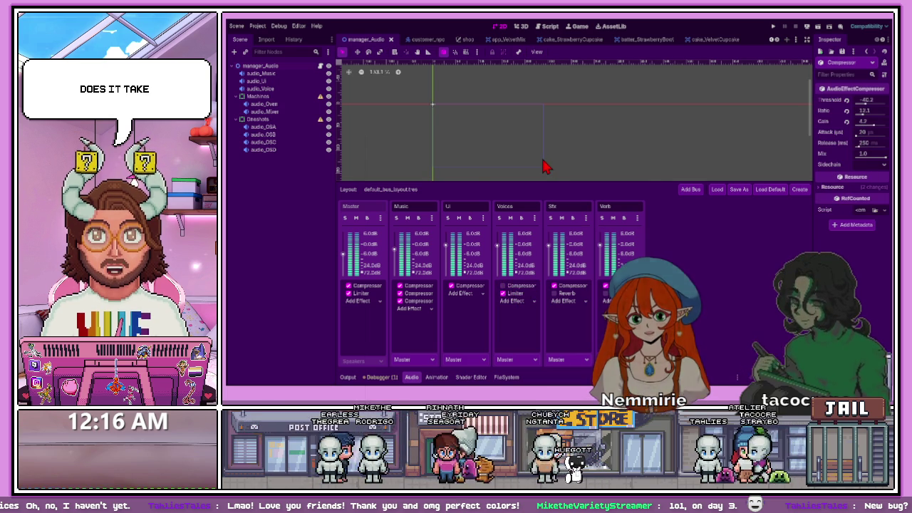
{"action": "left_click", "coordinate": [416, 301]}
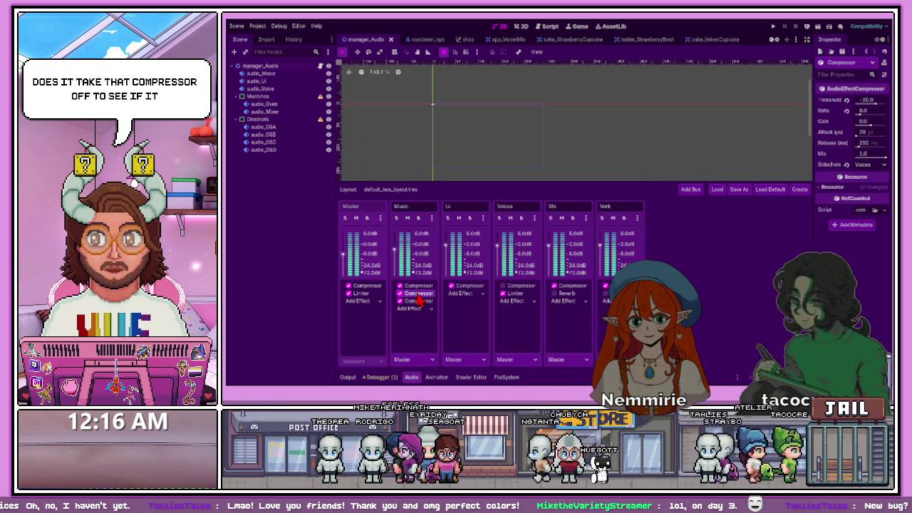
{"action": "left_click", "coordinate": [423, 294]}
{"action": "left_click", "coordinate": [424, 293]}
{"action": "left_click", "coordinate": [421, 302]}
Check the first Music bus compressor, then launch the project for a test run
{"action": "left_click", "coordinate": [419, 286]}
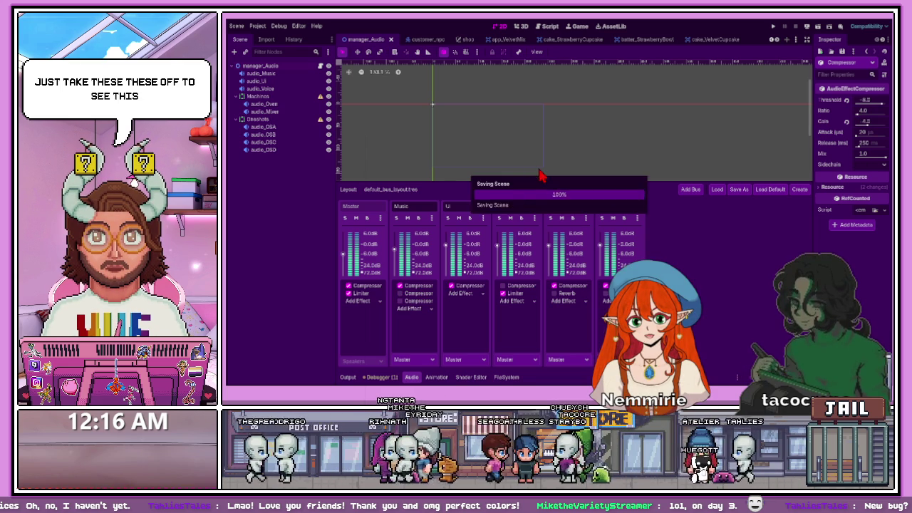
{"action": "left_click", "coordinate": [776, 28]}
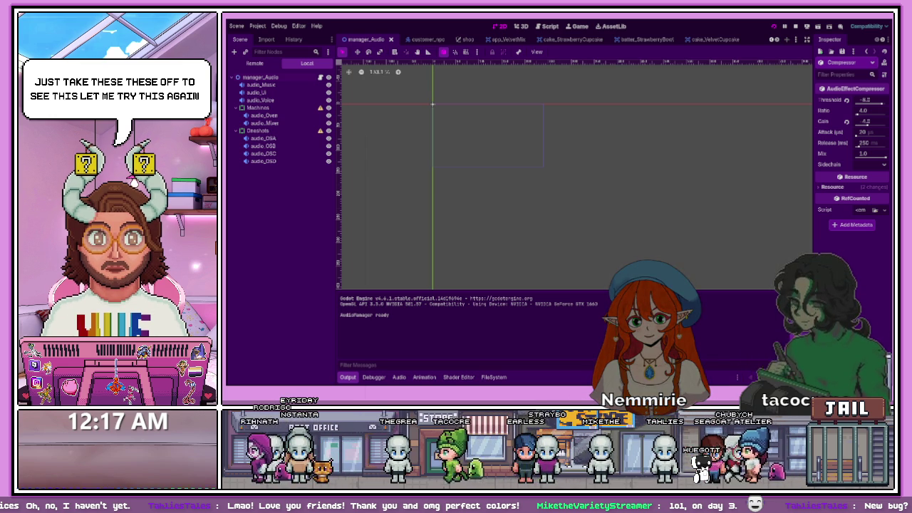
{"action": "key", "text": "F5"}
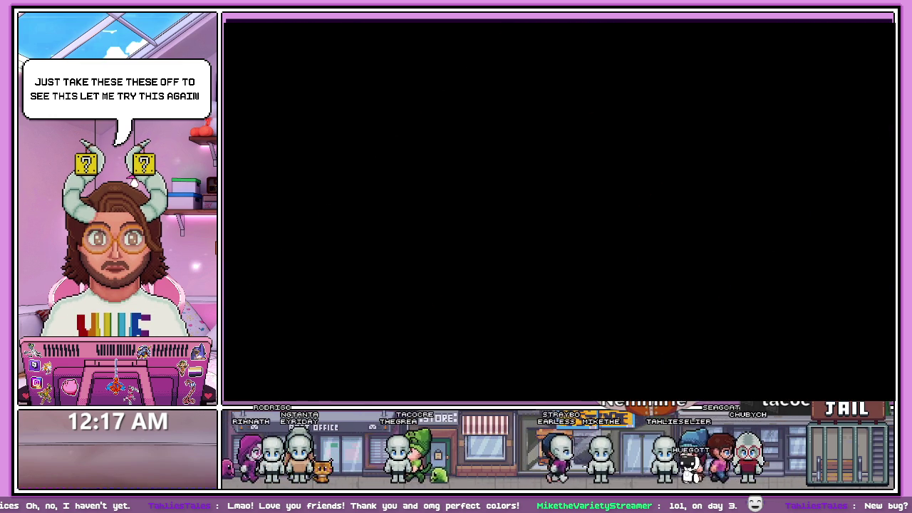
Enter Day 1 and advance the customer's order dialogue, looking across the kitchen
{"action": "left_click", "coordinate": [648, 299]}
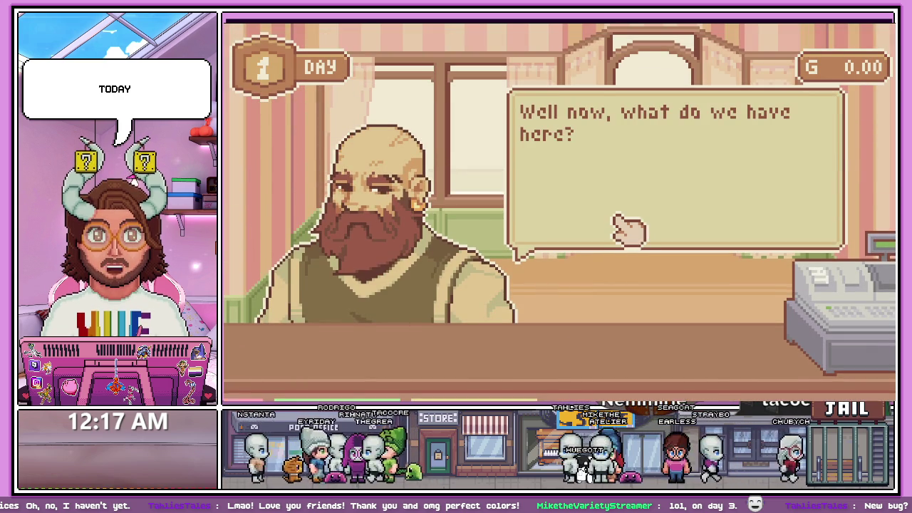
{"action": "left_click", "coordinate": [629, 229]}
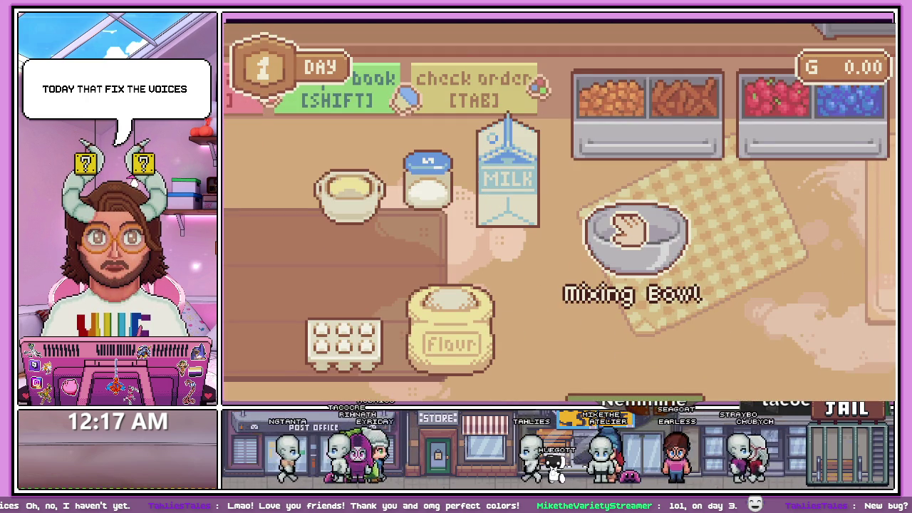
{"action": "key", "text": "d"}
{"action": "key", "text": "a"}
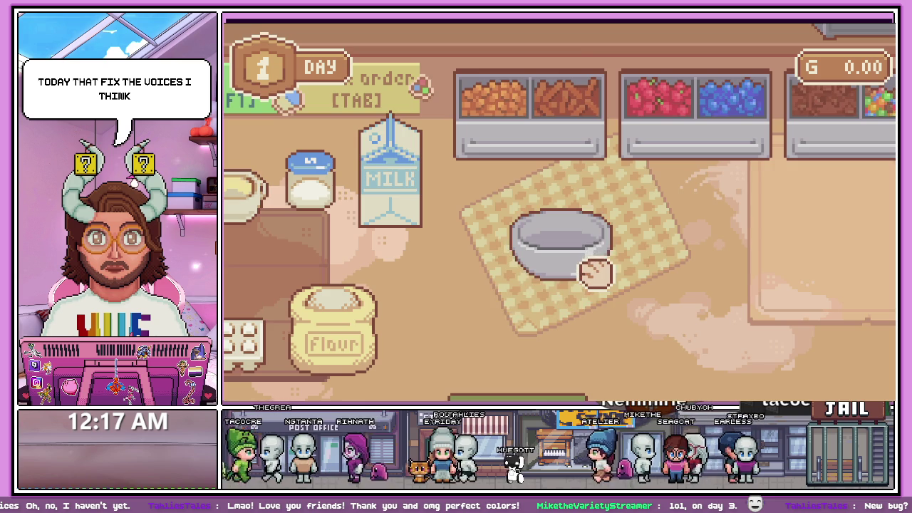
Lower the Music slider in the pause menu, then quit the game back to the editor
{"action": "key", "text": "Escape"}
{"action": "mouse_move", "coordinate": [727, 182]}
{"action": "left_mouse_down"}
{"action": "mouse_move", "coordinate": [673, 183]}
{"action": "mouse_move", "coordinate": [684, 193]}
{"action": "mouse_move", "coordinate": [579, 273]}
{"action": "left_mouse_up"}
{"action": "key", "text": "Escape"}
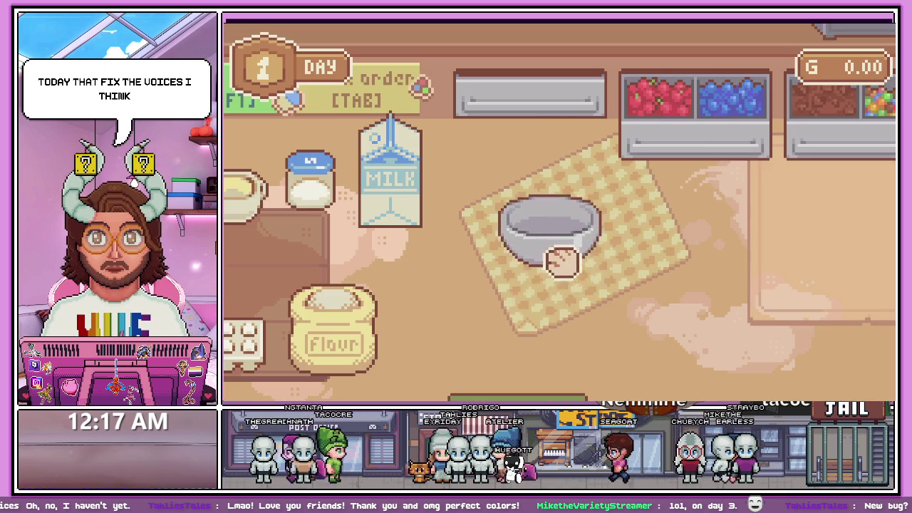
{"action": "key", "text": "Escape"}
{"action": "left_click", "coordinate": [470, 226]}
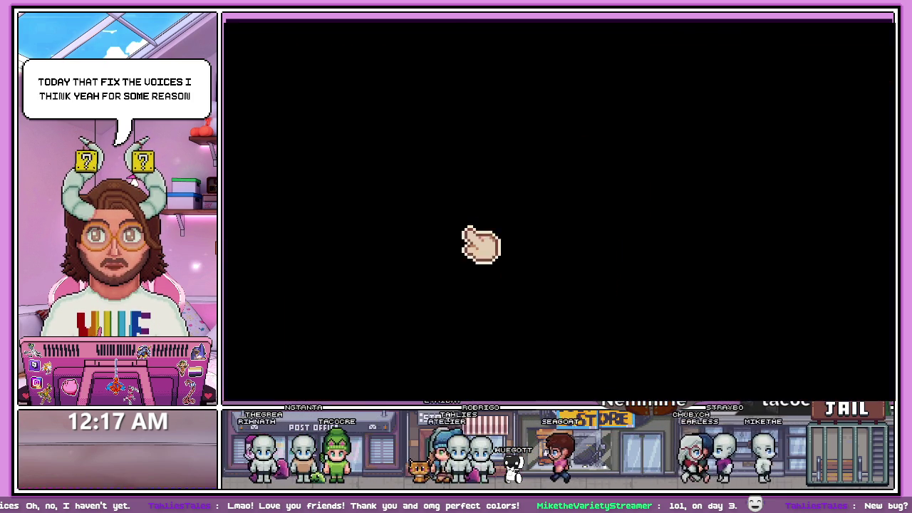
{"action": "key", "text": "F8"}
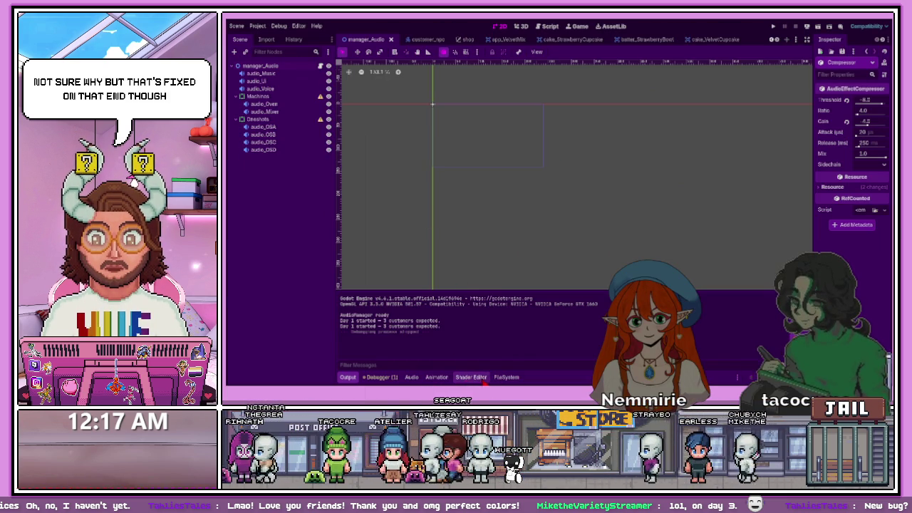
{"action": "left_click", "coordinate": [479, 380]}
Open the manager_Audio script and check which bus each audio player node uses
{"action": "left_click", "coordinate": [501, 381]}
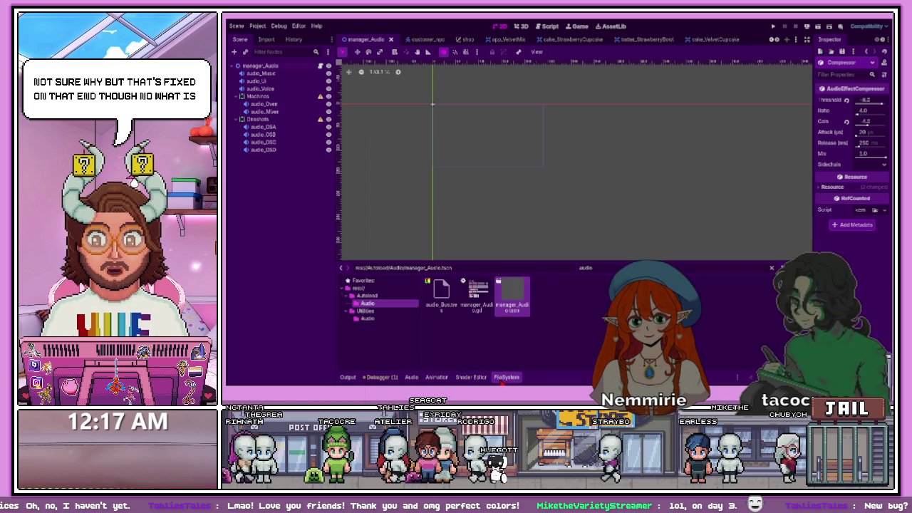
{"action": "double_click", "coordinate": [480, 317]}
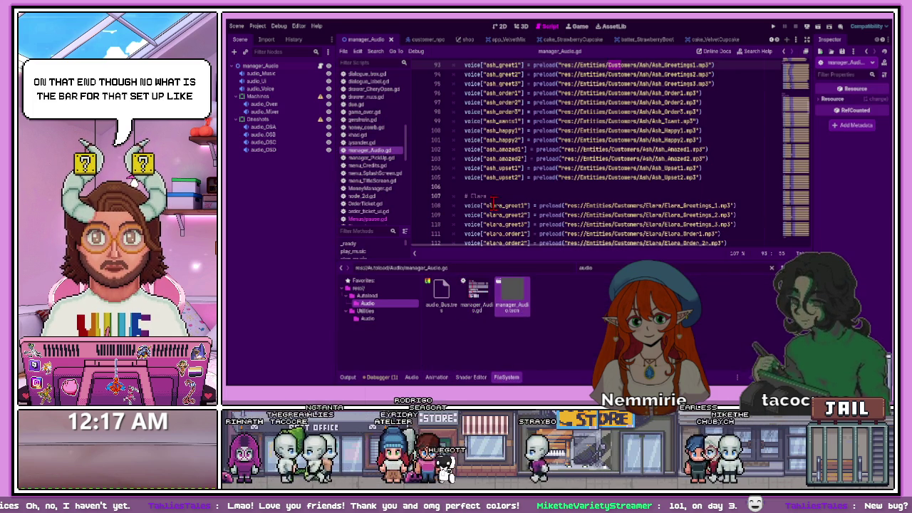
{"action": "left_click", "coordinate": [288, 74]}
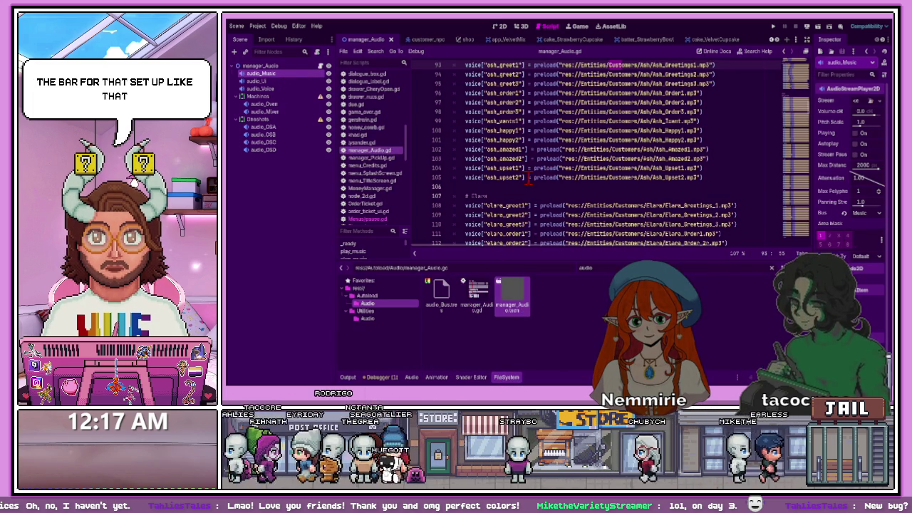
{"action": "left_click", "coordinate": [281, 82]}
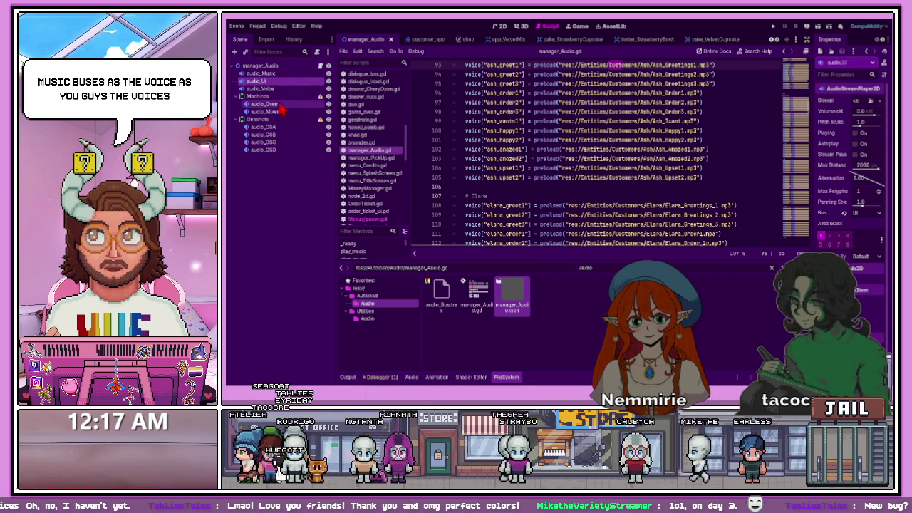
{"action": "left_click", "coordinate": [278, 90]}
{"action": "left_click", "coordinate": [283, 112]}
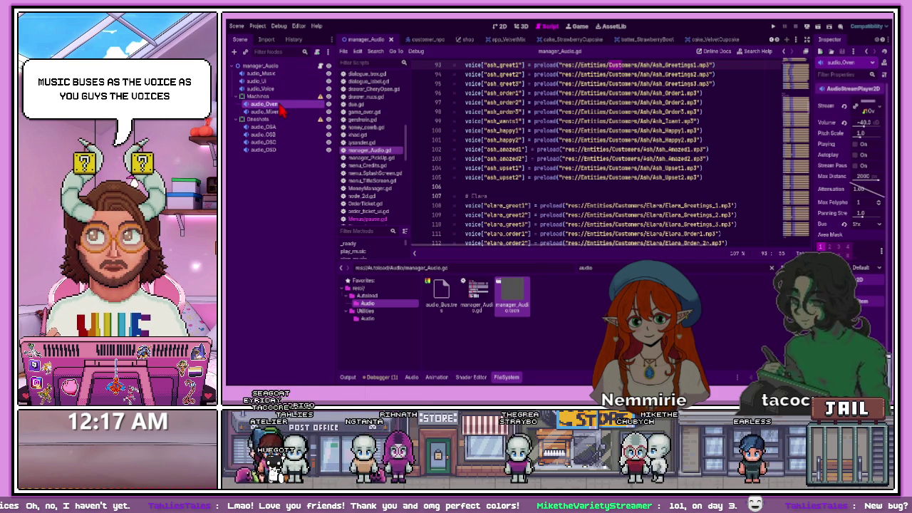
{"action": "left_click", "coordinate": [282, 127]}
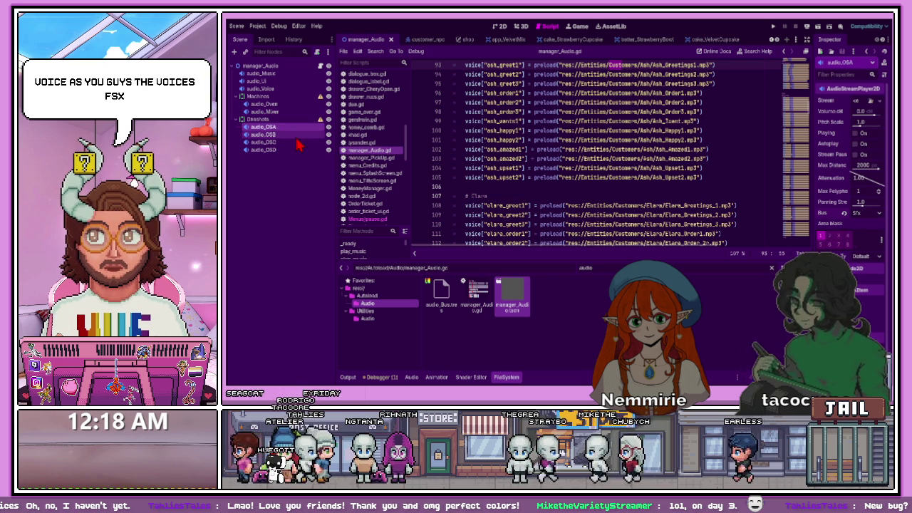
{"action": "left_click", "coordinate": [301, 142]}
{"action": "left_click", "coordinate": [300, 150]}
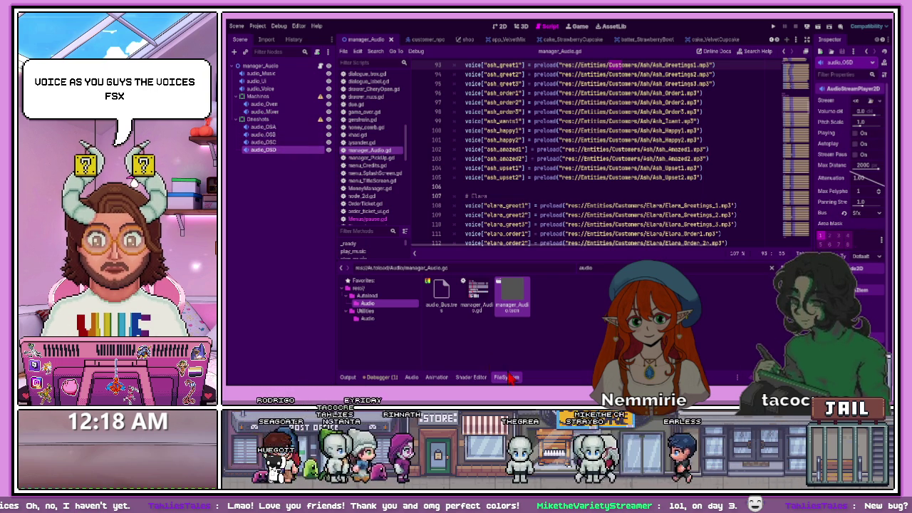
Open audio_Bus.tres in the Audio panel and nudge the Master bus to about -1.7 dB
{"action": "left_click", "coordinate": [441, 294]}
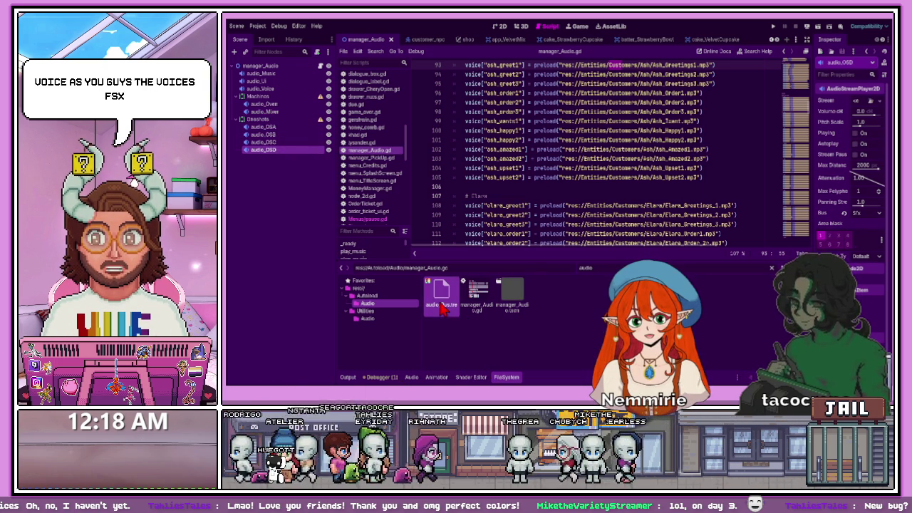
{"action": "left_click", "coordinate": [421, 379]}
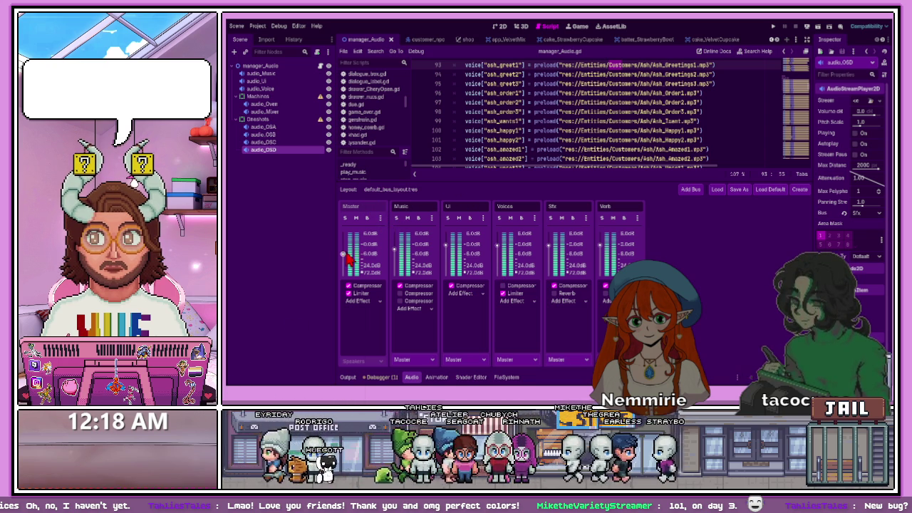
{"action": "left_click_drag", "start_coordinate": [347, 260], "coordinate": [344, 244]}
Filter the project files with 'meeplay' and open stage_Gameplay.tscn
{"action": "left_click_drag", "start_coordinate": [491, 182], "coordinate": [492, 214]}
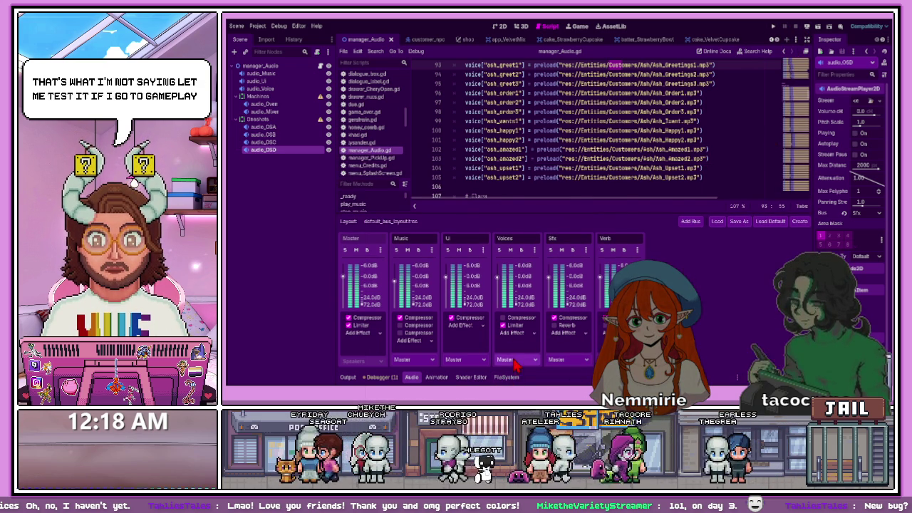
{"action": "left_click", "coordinate": [503, 379]}
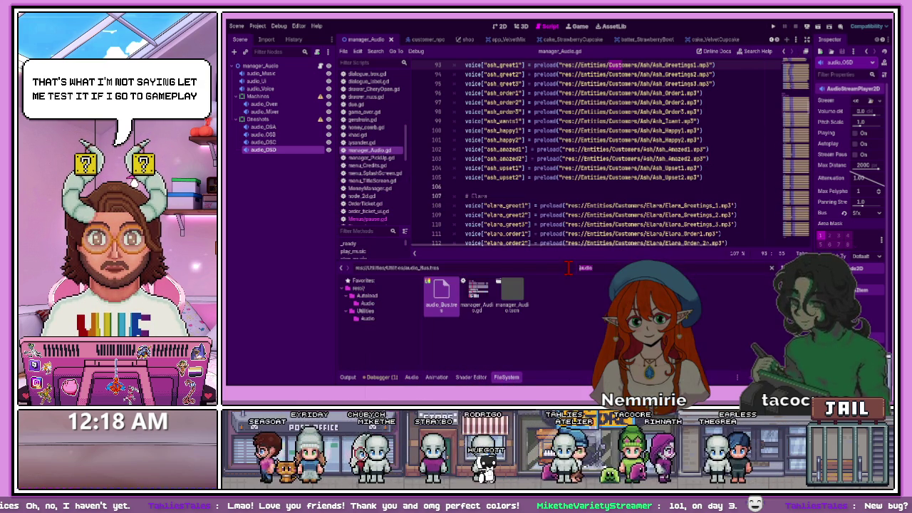
{"action": "type", "text": "me"}
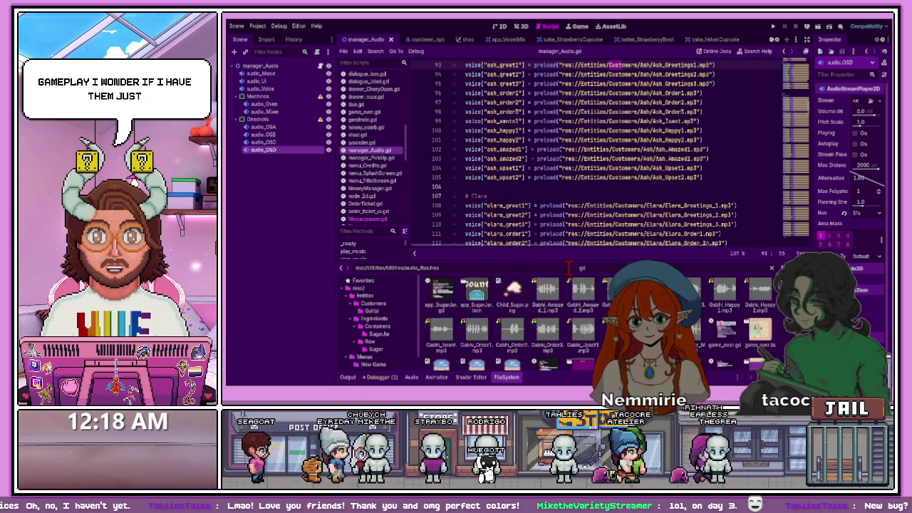
{"action": "type", "text": "e"}
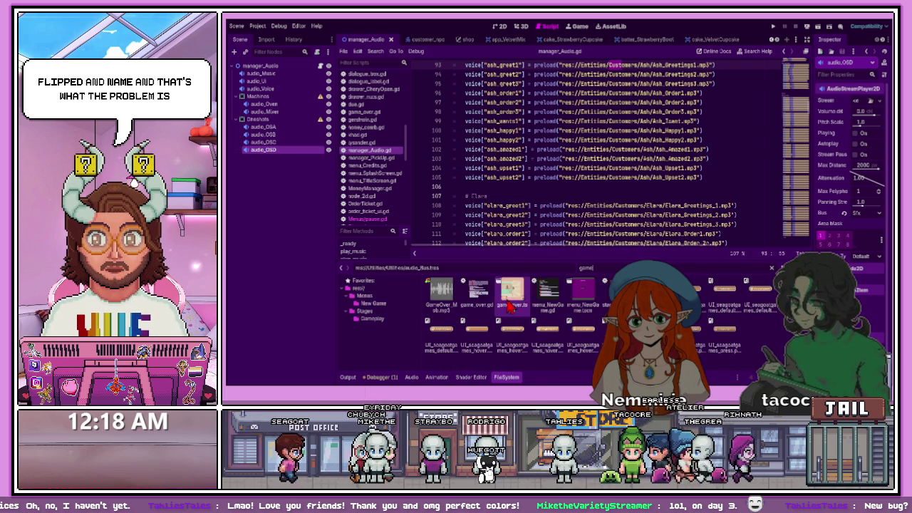
{"action": "type", "text": "play"}
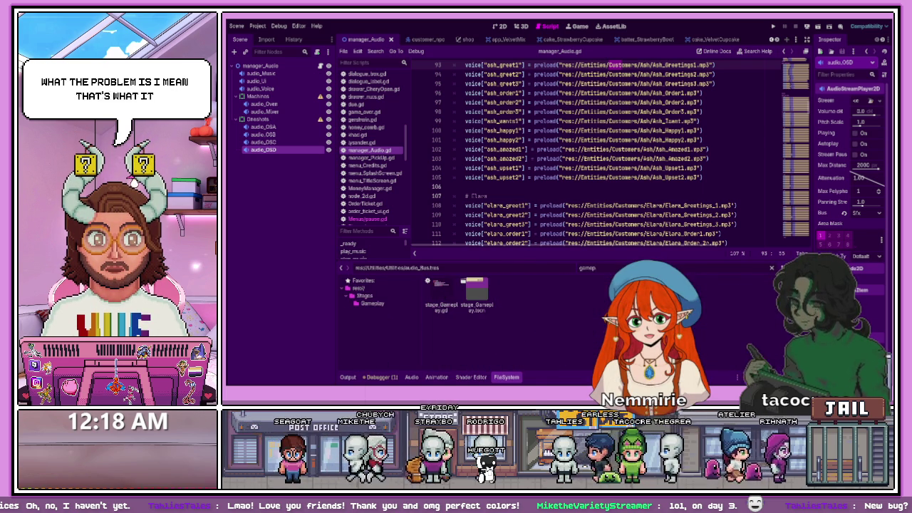
{"action": "double_click", "coordinate": [476, 292]}
{"action": "key", "text": "ctrl+s"}
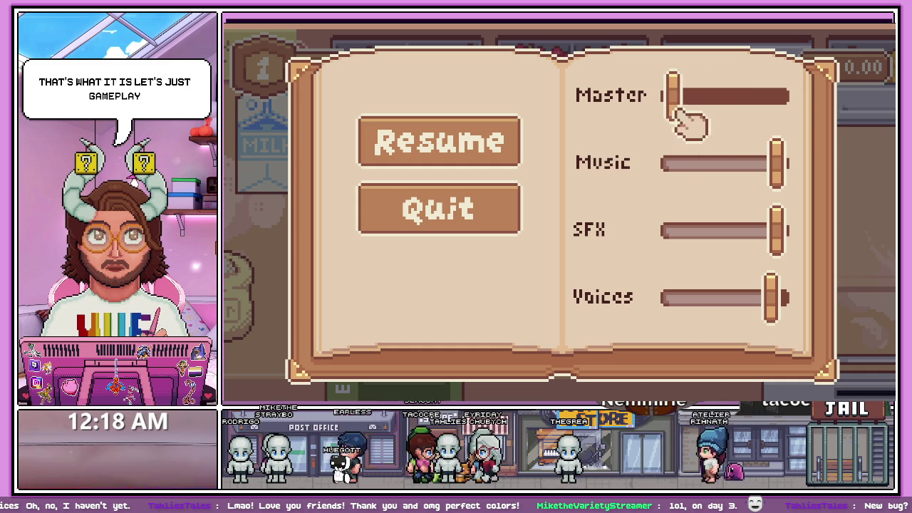
Drag Music from minimum to maximum, test the Master slider, and resume play
{"action": "mouse_move", "coordinate": [721, 164]}
{"action": "left_mouse_down"}
{"action": "mouse_move", "coordinate": [613, 165]}
{"action": "mouse_move", "coordinate": [811, 167]}
{"action": "left_mouse_up"}
{"action": "mouse_move", "coordinate": [678, 106]}
{"action": "left_mouse_down"}
{"action": "mouse_move", "coordinate": [744, 109]}
{"action": "mouse_move", "coordinate": [666, 103]}
{"action": "left_mouse_up"}
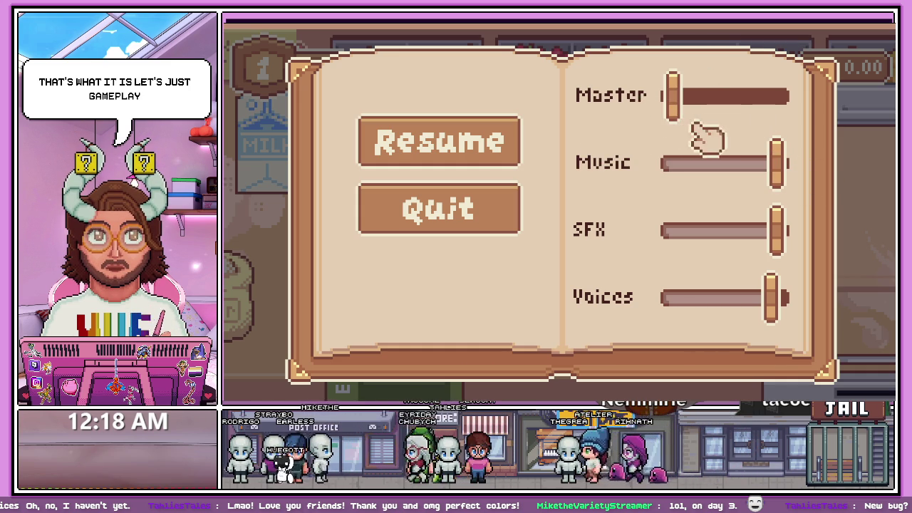
{"action": "left_click", "coordinate": [510, 146]}
Move the mixing bowl, milk and flour around the counter and pan across the kitchen
{"action": "mouse_move", "coordinate": [444, 223]}
{"action": "left_mouse_down"}
{"action": "mouse_move", "coordinate": [563, 269]}
{"action": "mouse_move", "coordinate": [377, 255]}
{"action": "mouse_move", "coordinate": [725, 252]}
{"action": "mouse_move", "coordinate": [387, 259]}
{"action": "mouse_move", "coordinate": [520, 254]}
{"action": "mouse_move", "coordinate": [516, 264]}
{"action": "left_mouse_up"}
{"action": "mouse_move", "coordinate": [321, 164]}
{"action": "left_mouse_down"}
{"action": "mouse_move", "coordinate": [401, 204]}
{"action": "mouse_move", "coordinate": [601, 254]}
{"action": "mouse_move", "coordinate": [346, 187]}
{"action": "mouse_move", "coordinate": [353, 221]}
{"action": "mouse_move", "coordinate": [342, 204]}
{"action": "mouse_move", "coordinate": [349, 213]}
{"action": "left_mouse_up"}
{"action": "mouse_move", "coordinate": [398, 250]}
{"action": "left_mouse_down"}
{"action": "mouse_move", "coordinate": [387, 255]}
{"action": "mouse_move", "coordinate": [389, 197]}
{"action": "mouse_move", "coordinate": [542, 178]}
{"action": "mouse_move", "coordinate": [499, 189]}
{"action": "mouse_move", "coordinate": [478, 228]}
{"action": "mouse_move", "coordinate": [545, 211]}
{"action": "mouse_move", "coordinate": [515, 261]}
{"action": "left_mouse_up"}
{"action": "mouse_move", "coordinate": [410, 292]}
{"action": "left_mouse_down"}
{"action": "mouse_move", "coordinate": [387, 267]}
{"action": "mouse_move", "coordinate": [427, 291]}
{"action": "mouse_move", "coordinate": [661, 289]}
{"action": "left_mouse_up"}
{"action": "key", "text": "d"}
{"action": "key", "text": "d"}
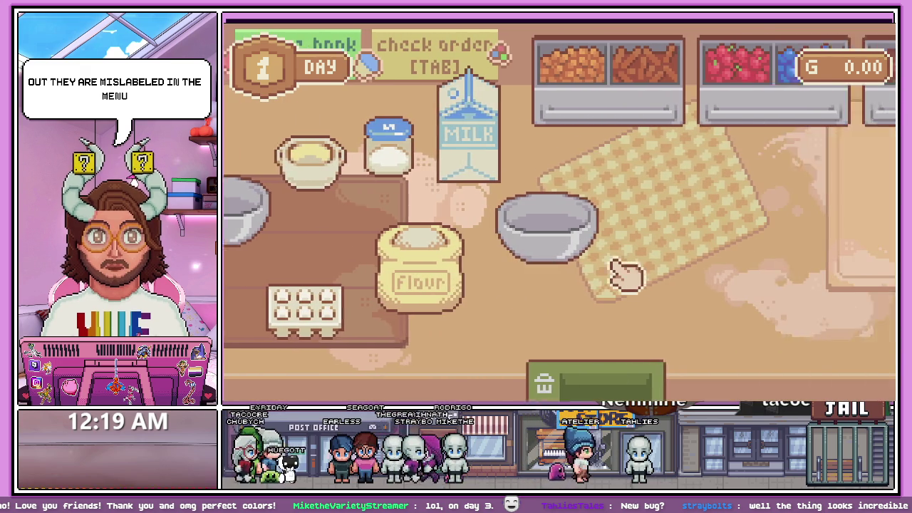
{"action": "key", "text": "a"}
{"action": "key", "text": "a"}
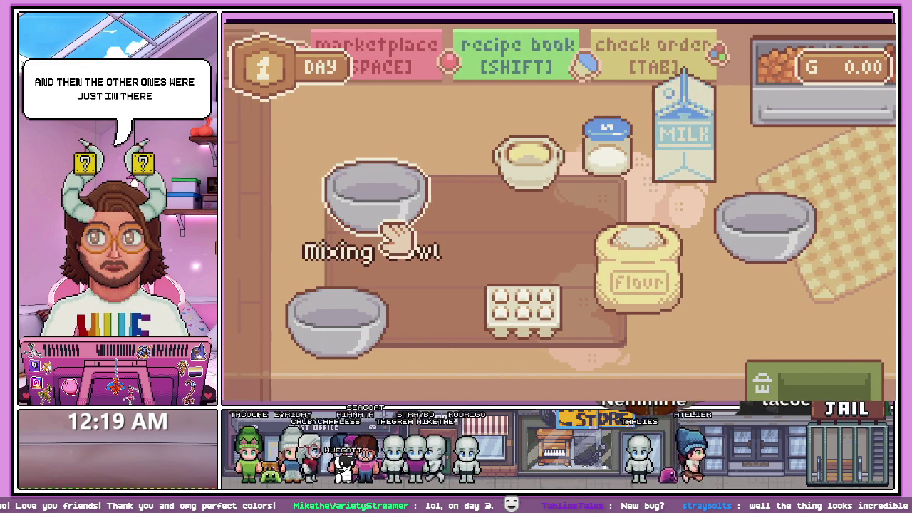
{"action": "key", "text": "d"}
{"action": "key", "text": "d"}
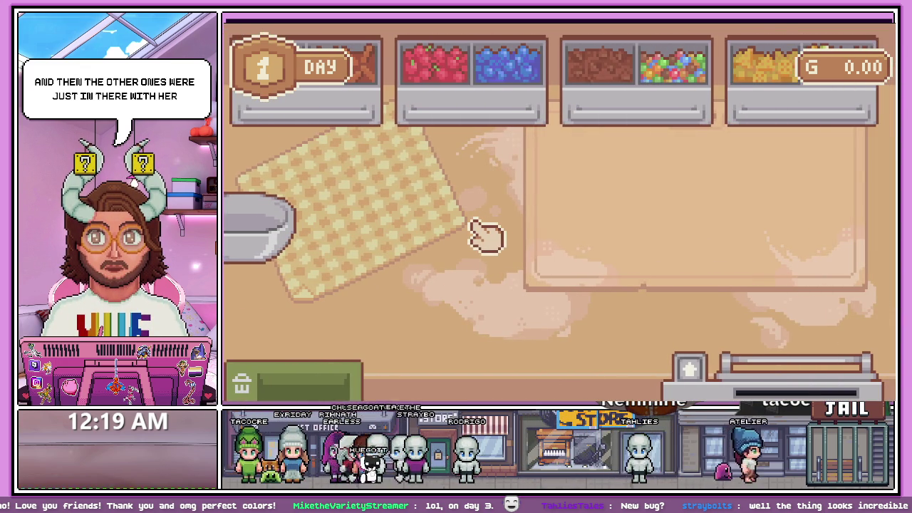
{"action": "key", "text": "w"}
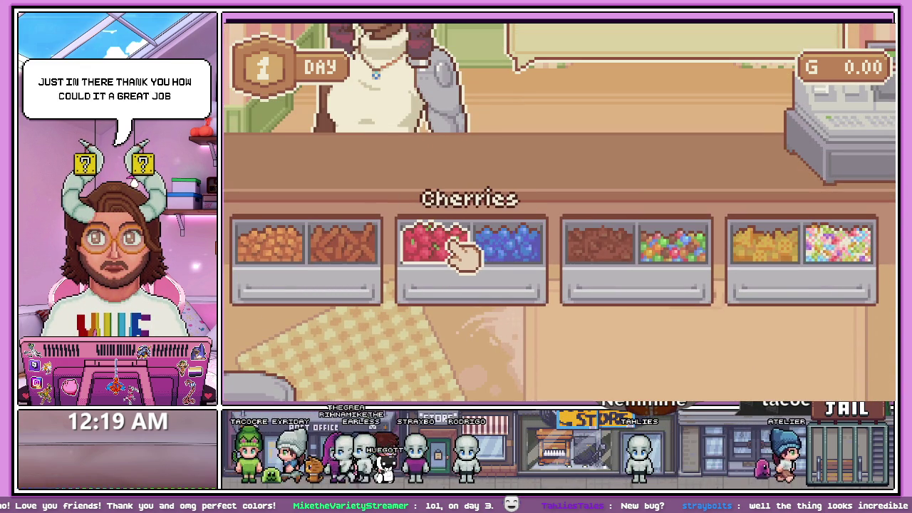
Raise Master volume to about halfway in the pause menu, then quit to the title screen
{"action": "key", "text": "Escape"}
{"action": "mouse_move", "coordinate": [672, 99]}
{"action": "left_mouse_down"}
{"action": "mouse_move", "coordinate": [689, 107]}
{"action": "mouse_move", "coordinate": [721, 96]}
{"action": "left_mouse_up"}
{"action": "left_click", "coordinate": [461, 214]}
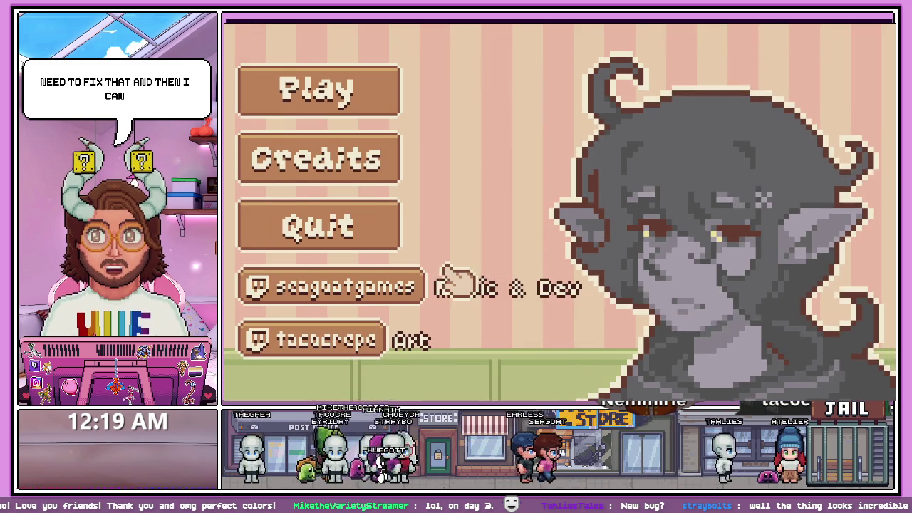
Close the game and look over the Elara voice lines around line 108
{"action": "left_click", "coordinate": [393, 236]}
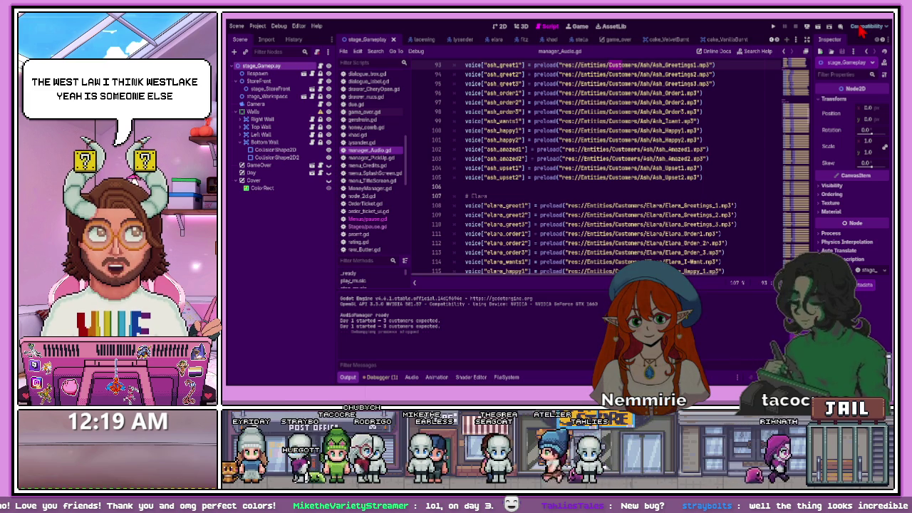
{"action": "left_click", "coordinate": [516, 205]}
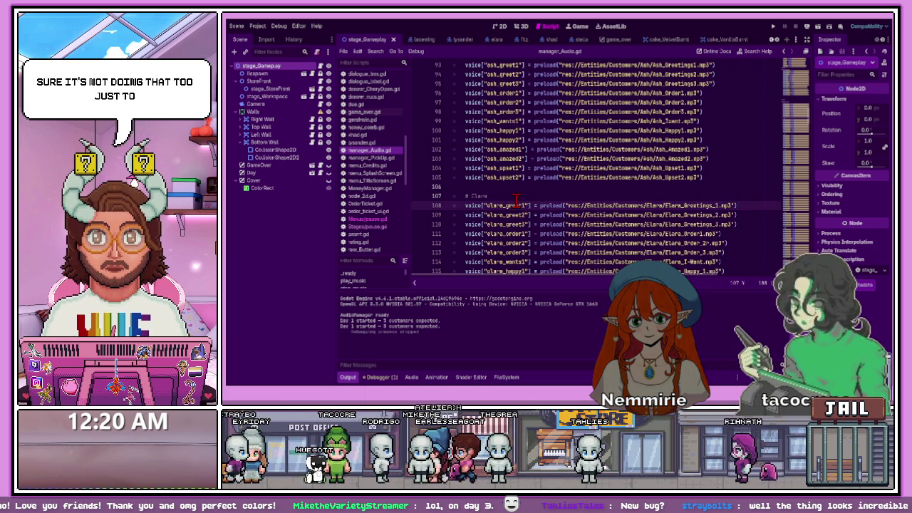
{"action": "scroll", "coordinate": [516, 210], "scroll_direction": "down", "scroll_amount": 2}
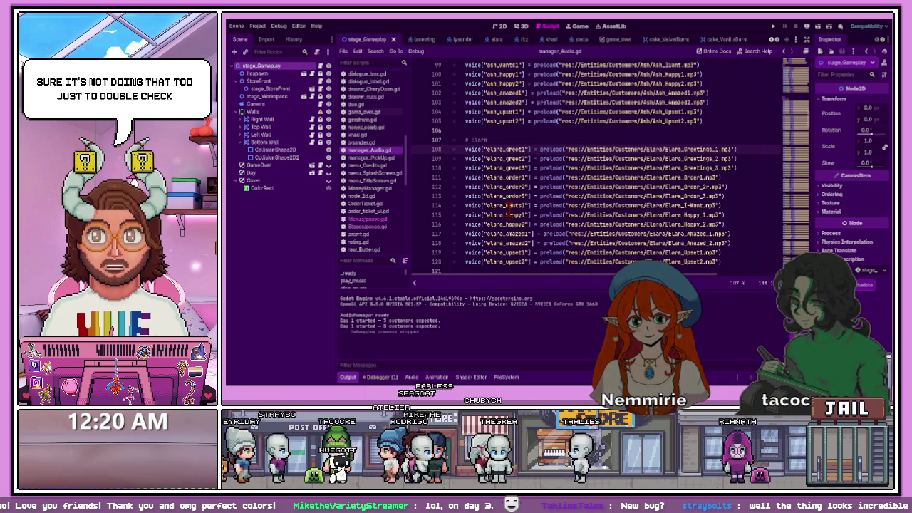
{"action": "scroll", "coordinate": [508, 212], "scroll_direction": "down", "scroll_amount": 2}
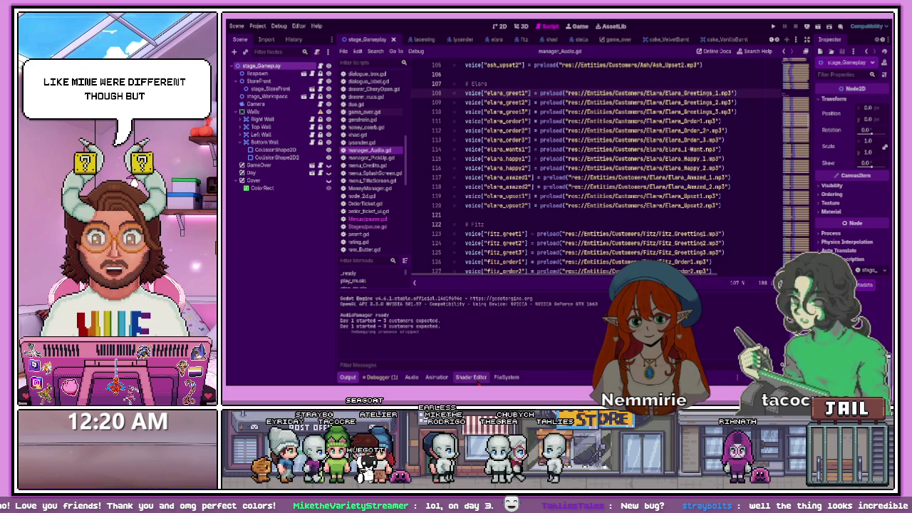
Filter the project files for 'pau' and open pause.tscn
{"action": "left_click", "coordinate": [506, 377]}
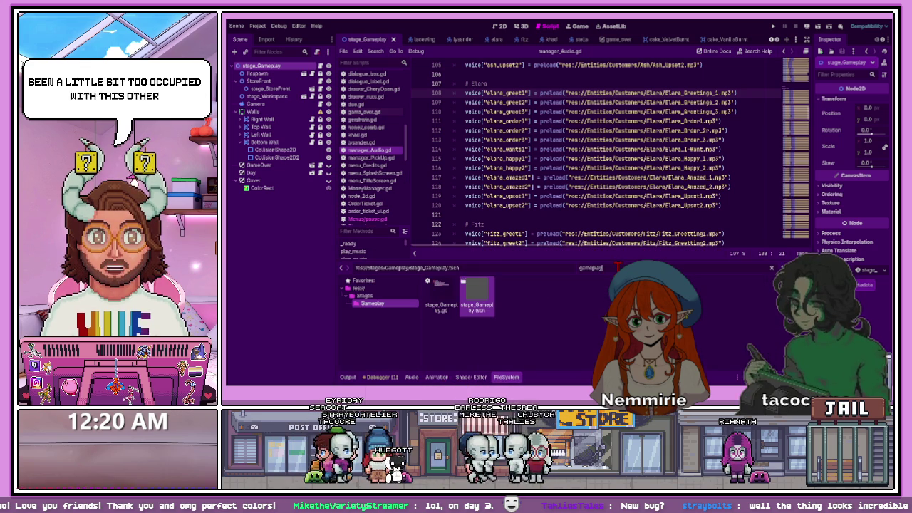
{"action": "key", "text": "ctrl+a"}
{"action": "key", "text": "BackSpace"}
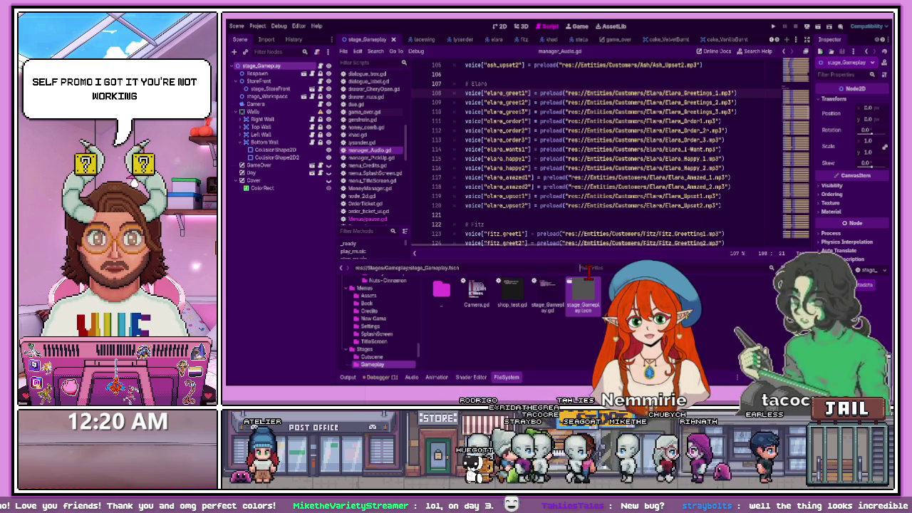
{"action": "type", "text": "pa"}
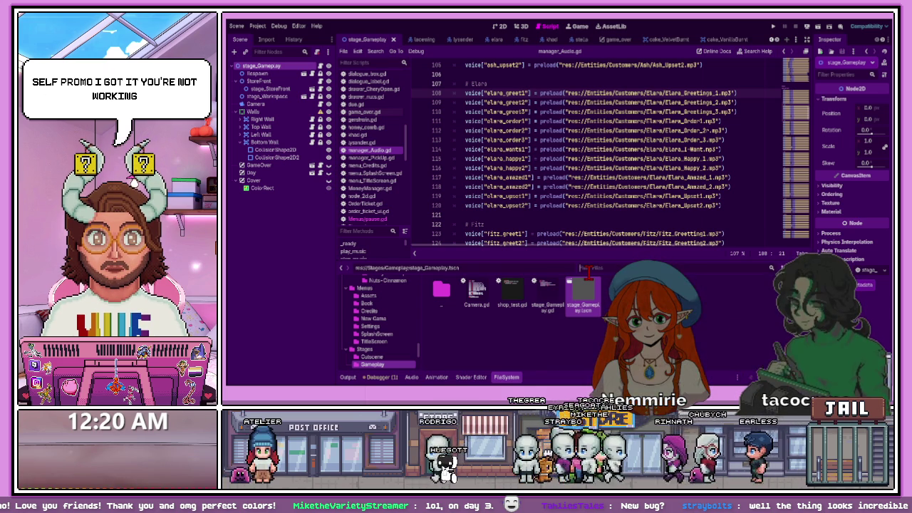
{"action": "type", "text": "u"}
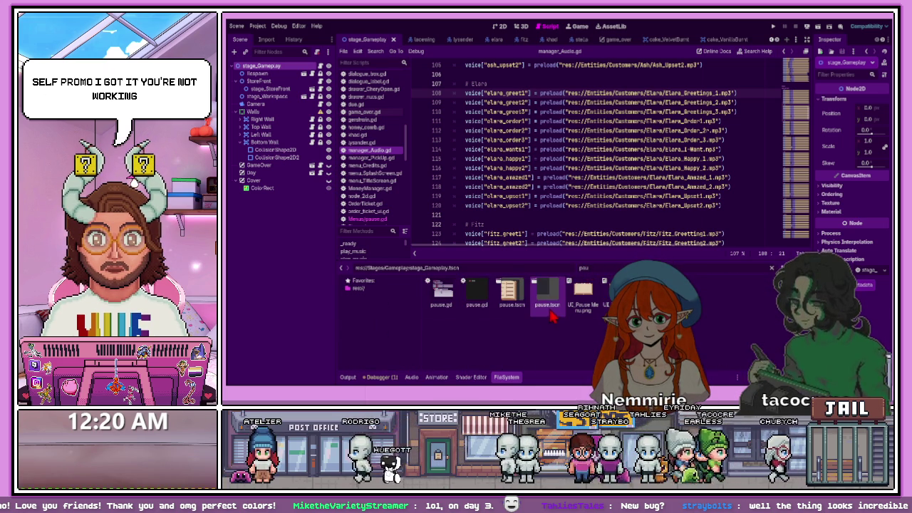
{"action": "double_click", "coordinate": [554, 303]}
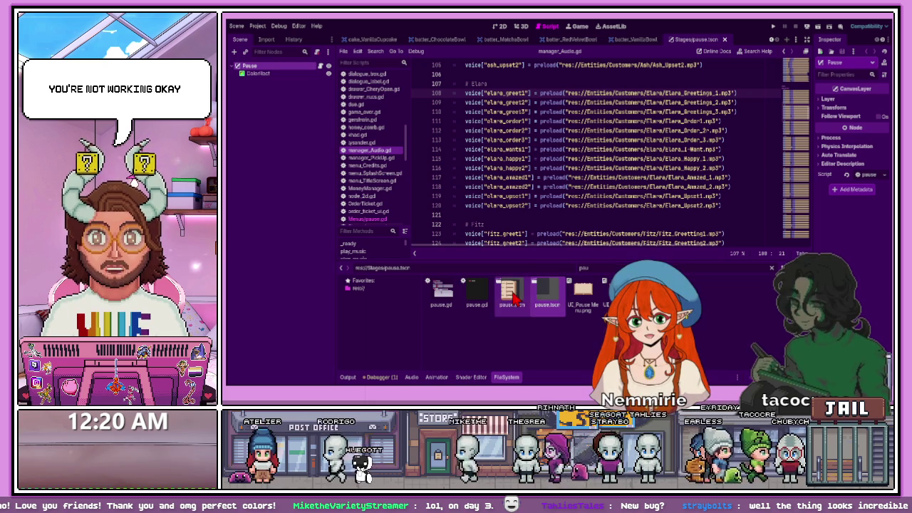
In the 2D view, identify the pause menu's slider rows and move the Music row above Master
{"action": "left_click", "coordinate": [500, 26]}
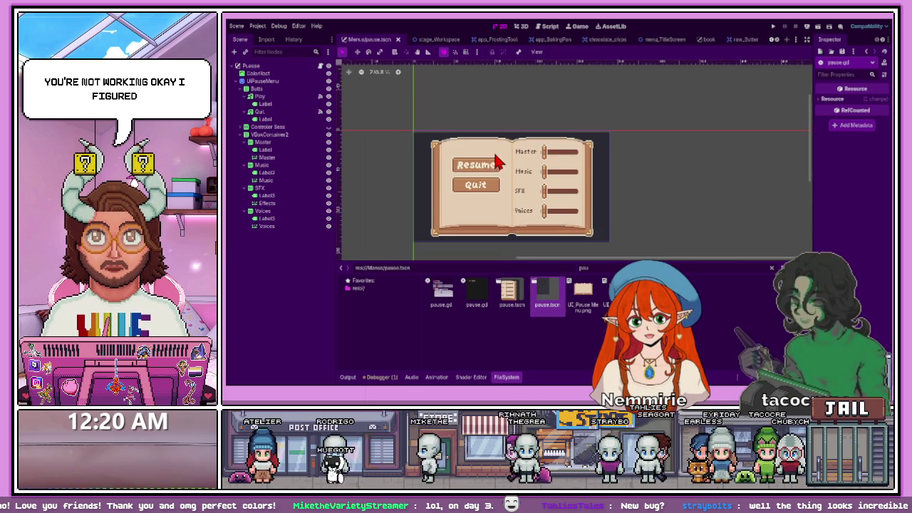
{"action": "left_click", "coordinate": [285, 142]}
{"action": "left_click", "coordinate": [328, 141]}
{"action": "left_click", "coordinate": [328, 143]}
{"action": "left_click", "coordinate": [329, 143]}
{"action": "left_click", "coordinate": [328, 143]}
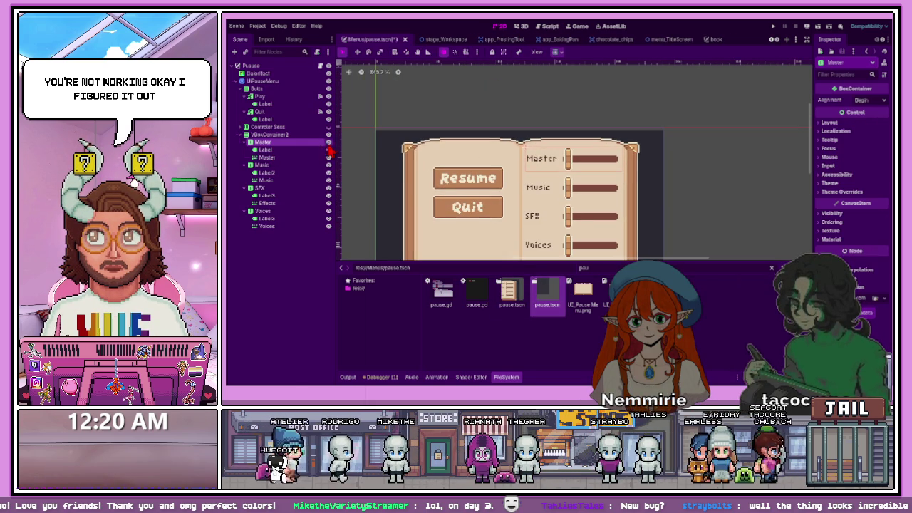
{"action": "left_click", "coordinate": [291, 150]}
{"action": "left_click", "coordinate": [291, 157]}
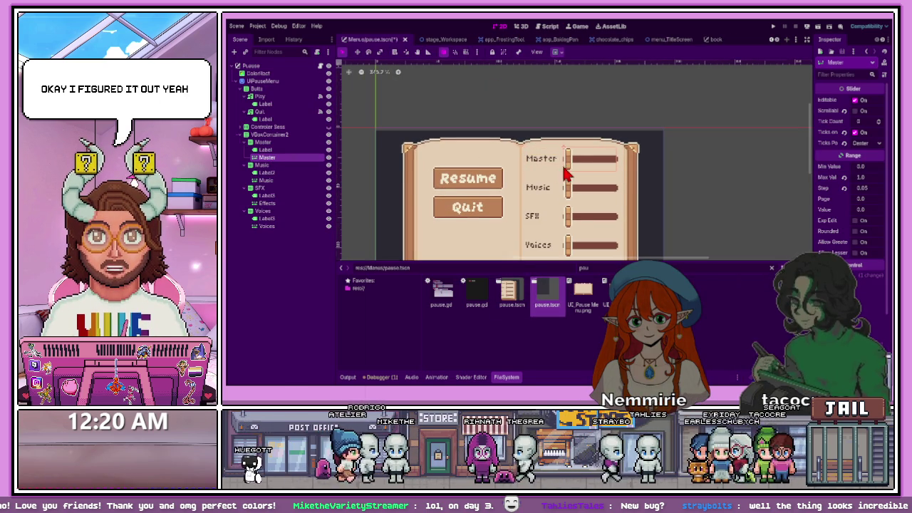
{"action": "scroll", "coordinate": [570, 186], "scroll_direction": "down", "scroll_amount": 1}
{"action": "scroll", "coordinate": [563, 199], "scroll_direction": "up", "scroll_amount": 1}
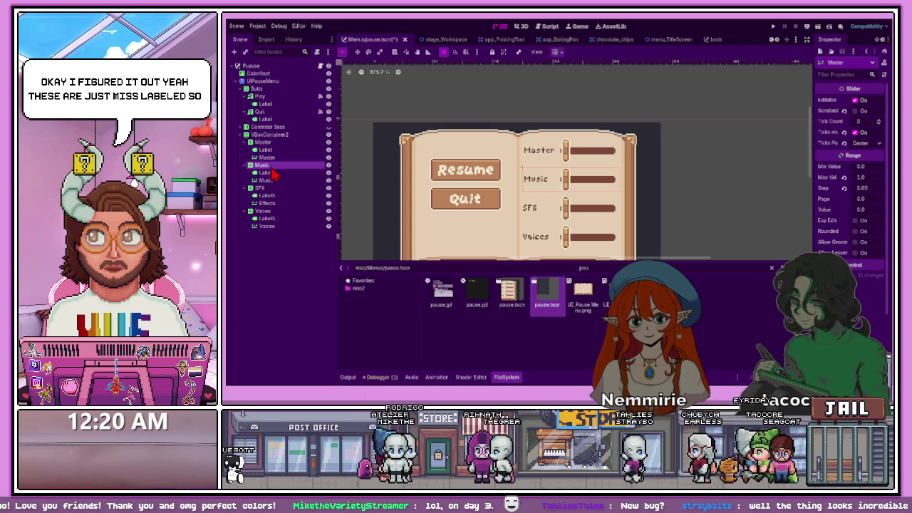
{"action": "left_click", "coordinate": [271, 165]}
{"action": "left_click_drag", "start_coordinate": [272, 154], "coordinate": [271, 143]}
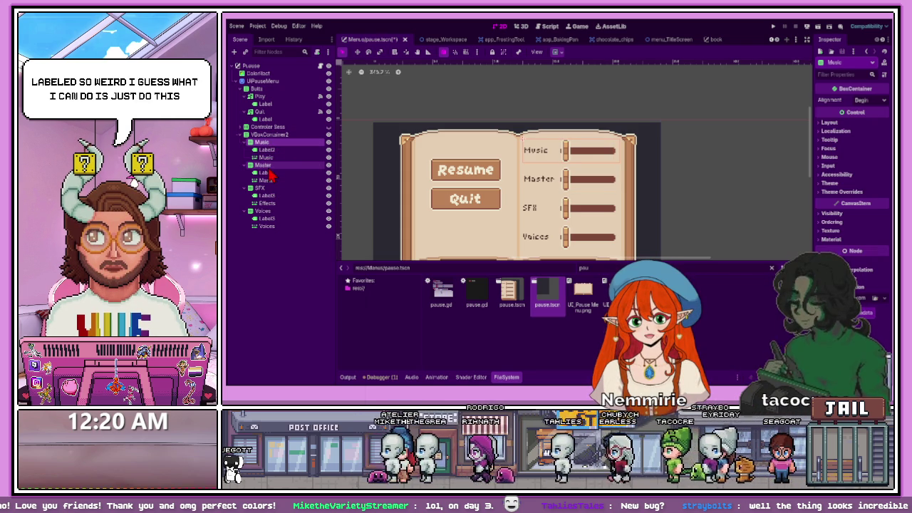
Rename the second slider's label to Music and set its horizontal alignment
{"action": "left_click", "coordinate": [541, 183]}
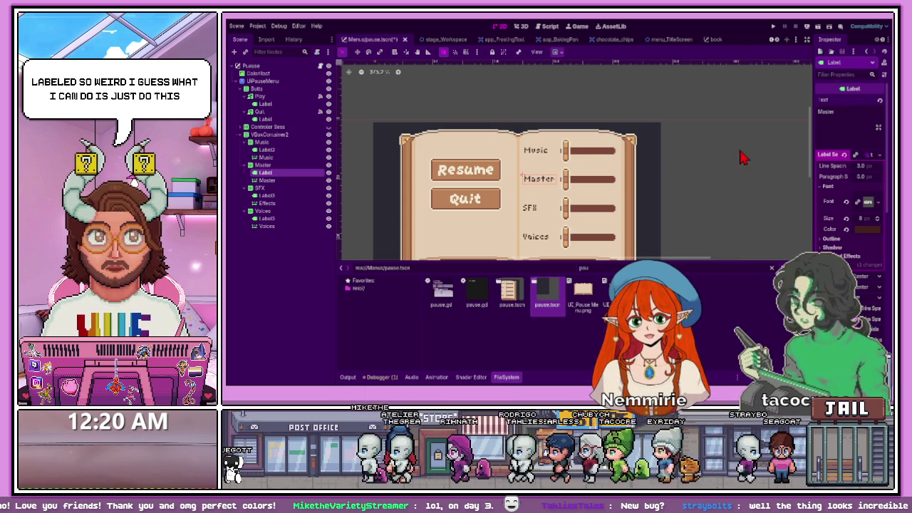
{"action": "type", "text": "Music"}
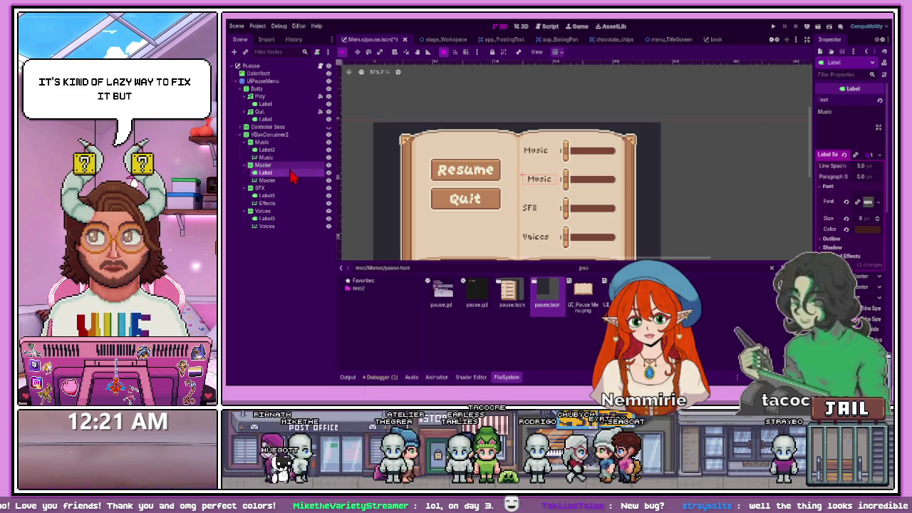
{"action": "left_click", "coordinate": [269, 150]}
{"action": "left_click", "coordinate": [542, 179]}
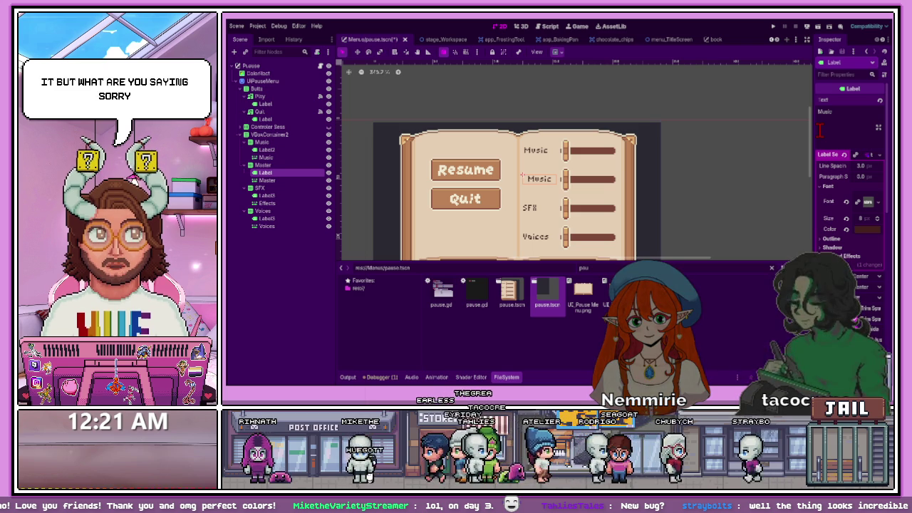
{"action": "scroll", "coordinate": [600, 212], "scroll_direction": "up", "scroll_amount": 4}
{"action": "scroll", "coordinate": [563, 179], "scroll_direction": "down", "scroll_amount": 2}
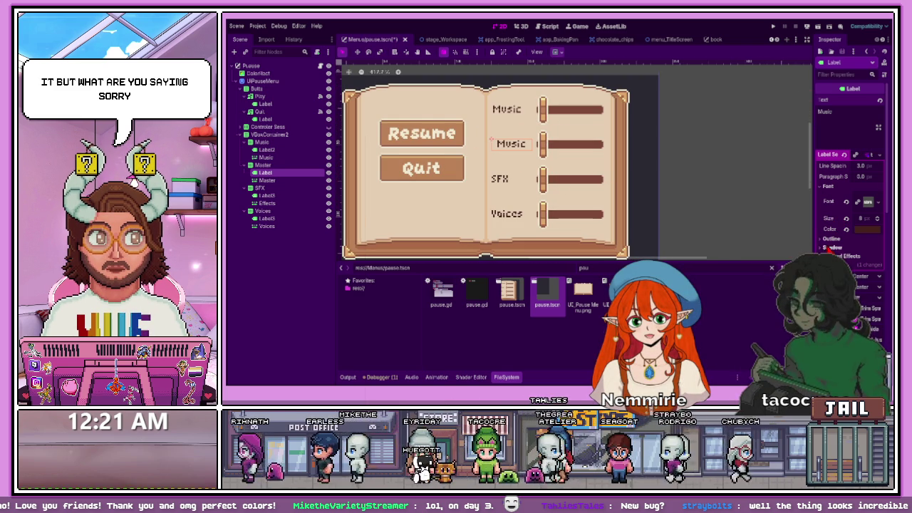
{"action": "scroll", "coordinate": [829, 247], "scroll_direction": "down", "scroll_amount": 2}
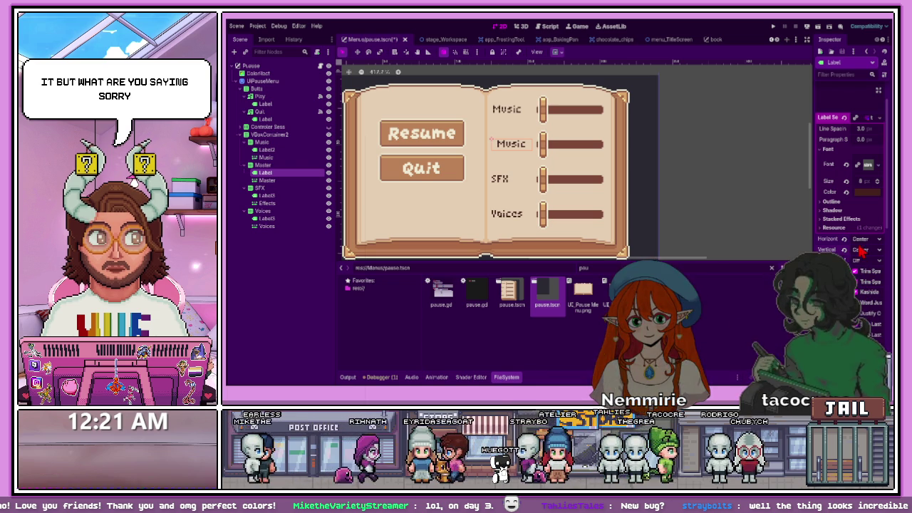
{"action": "left_click", "coordinate": [862, 238]}
{"action": "left_click", "coordinate": [863, 251]}
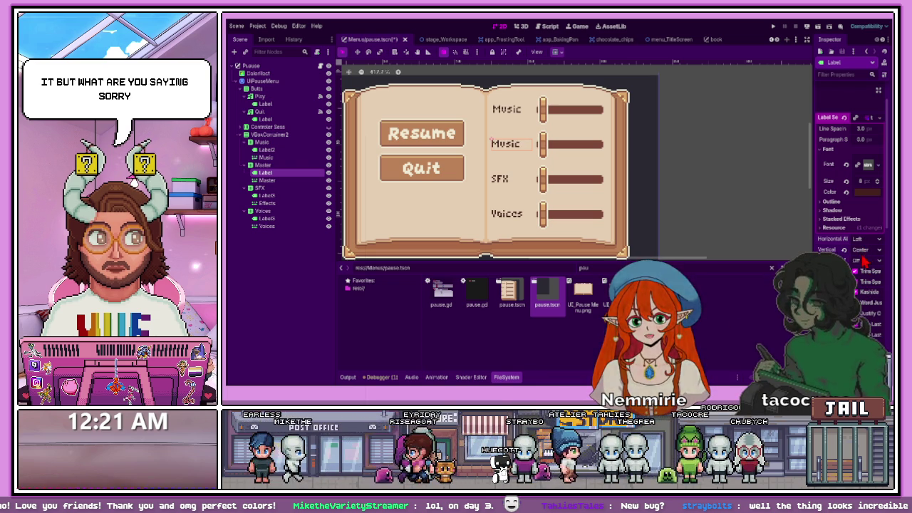
Rename the top slider label to Master and save pause.tscn
{"action": "left_click", "coordinate": [521, 116]}
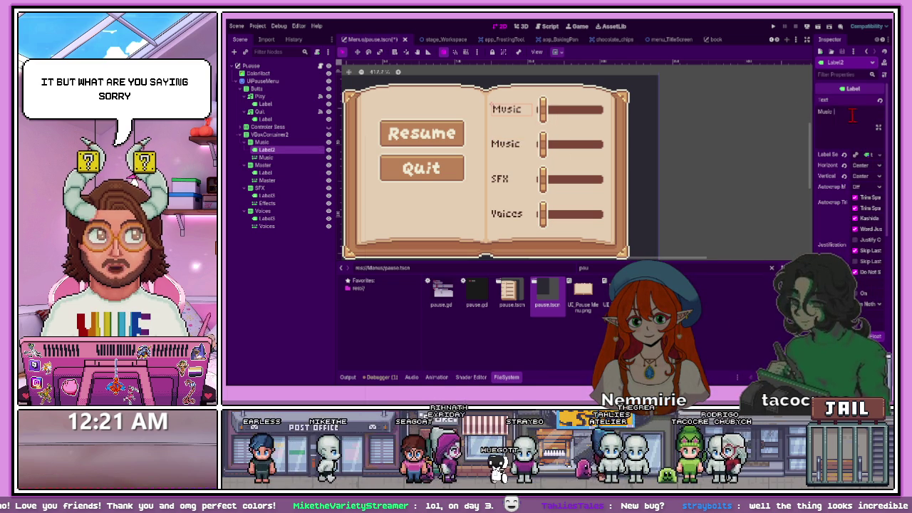
{"action": "type", "text": "Master"}
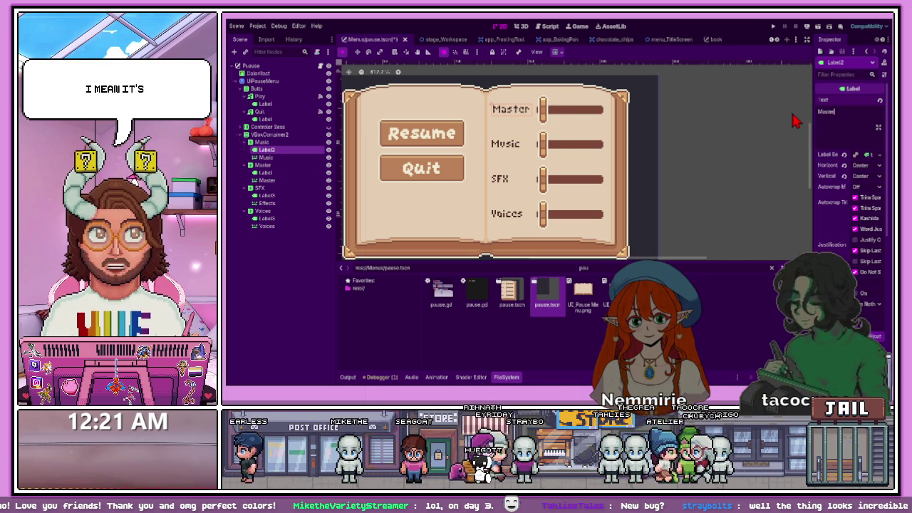
{"action": "left_click", "coordinate": [697, 152]}
{"action": "key", "text": "ctrl+s"}
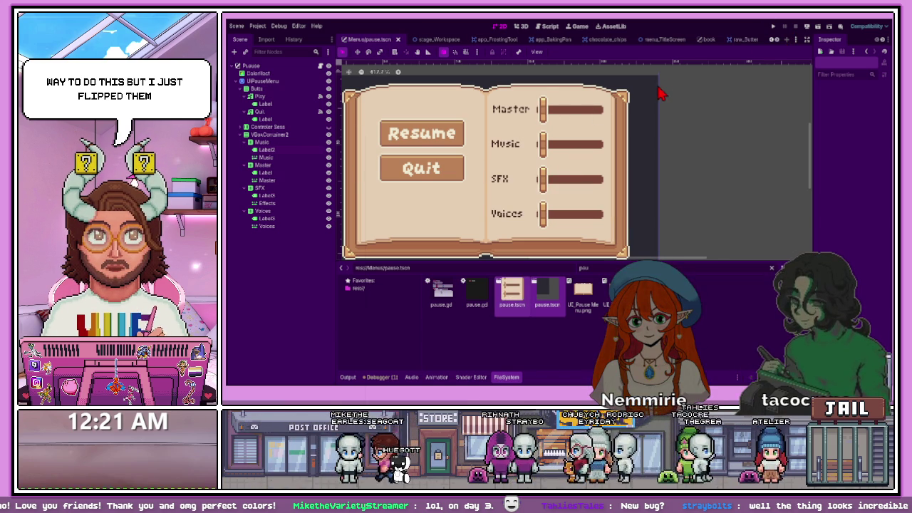
Run the game, turn Music and SFX fully down, test Voices, then resume
{"action": "key", "text": "F6"}
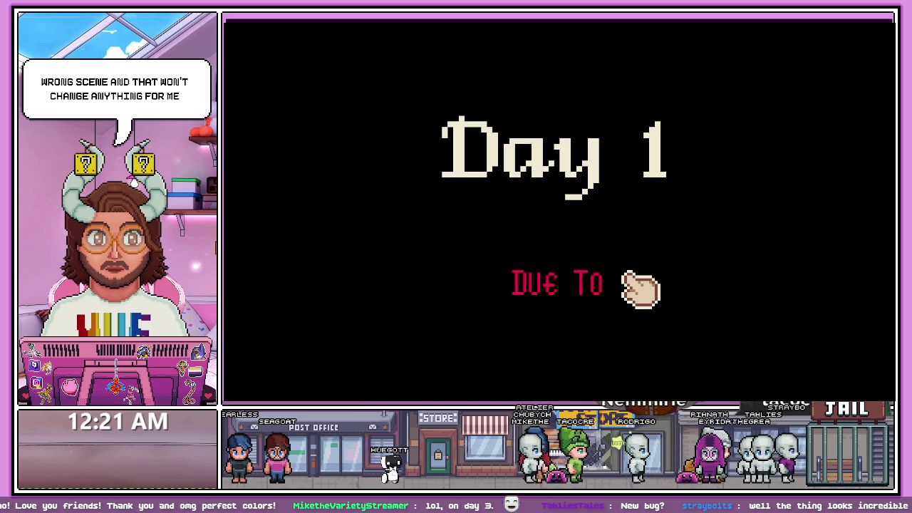
{"action": "left_click", "coordinate": [640, 325]}
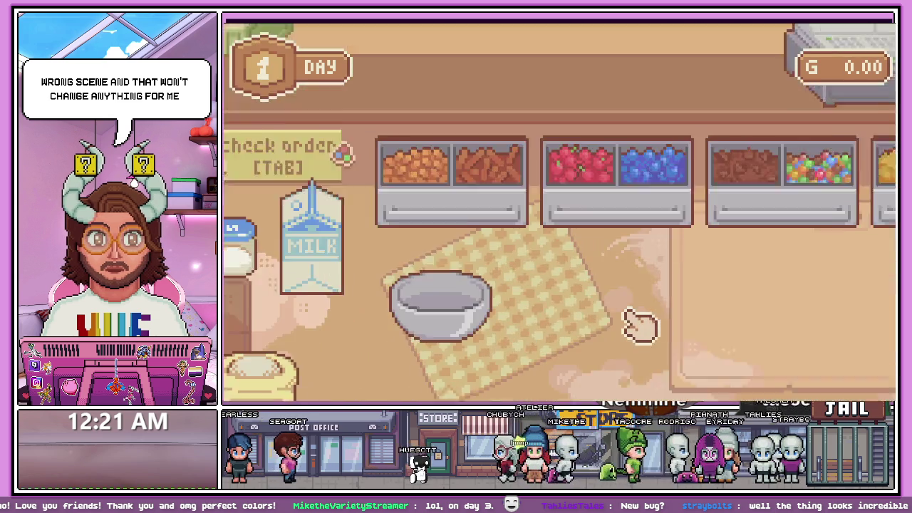
{"action": "key", "text": "Escape"}
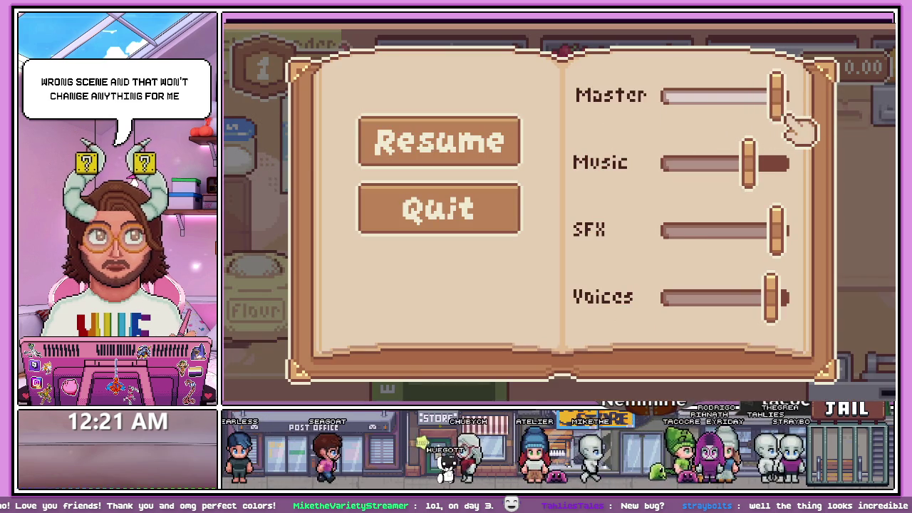
{"action": "left_click_drag", "start_coordinate": [752, 163], "coordinate": [617, 171]}
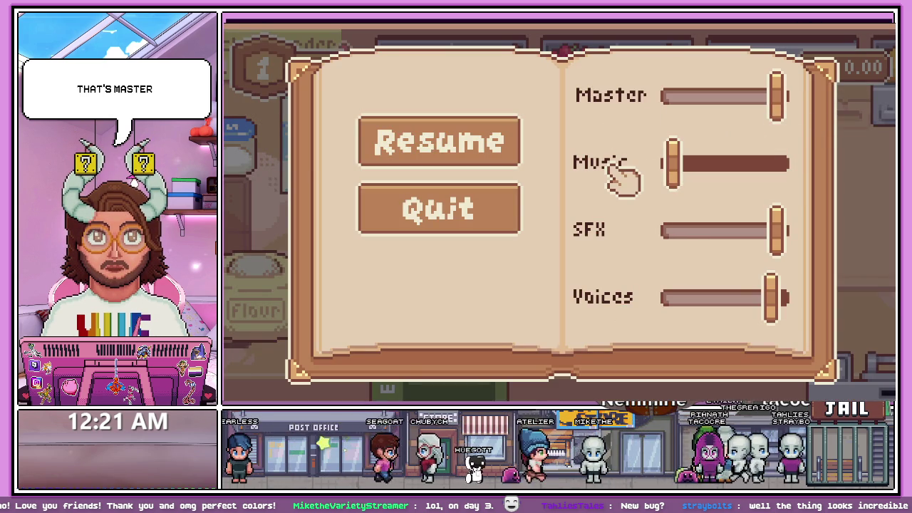
{"action": "mouse_move", "coordinate": [764, 311]}
{"action": "left_mouse_down"}
{"action": "mouse_move", "coordinate": [666, 307]}
{"action": "mouse_move", "coordinate": [754, 303]}
{"action": "left_mouse_up"}
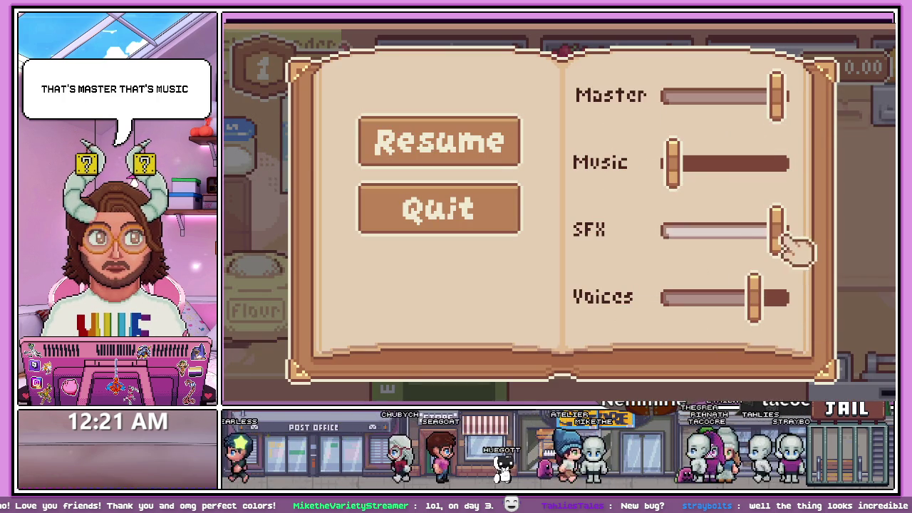
{"action": "left_click_drag", "start_coordinate": [792, 243], "coordinate": [675, 251]}
{"action": "left_click", "coordinate": [481, 148]}
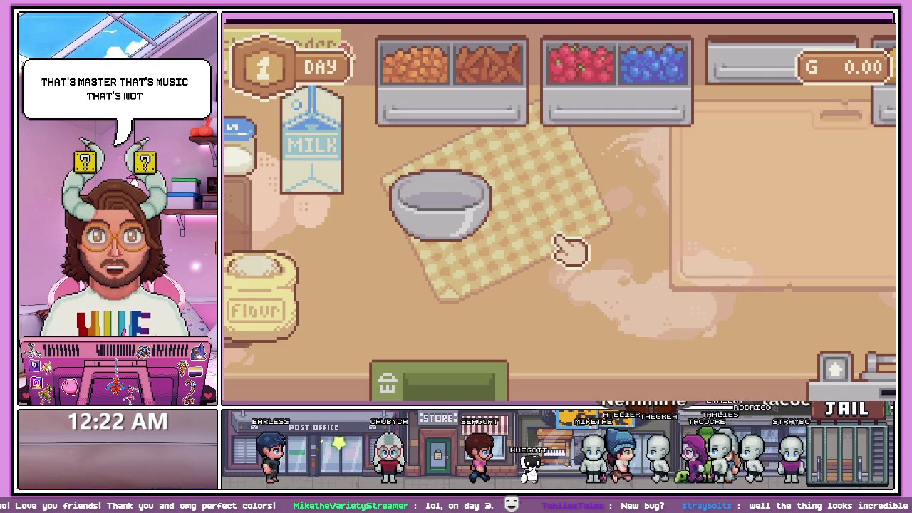
Set Music, SFX and Master to about half, lower Voices slightly, then quit to the editor
{"action": "key", "text": "Escape"}
{"action": "mouse_move", "coordinate": [673, 162]}
{"action": "left_mouse_down"}
{"action": "mouse_move", "coordinate": [776, 179]}
{"action": "mouse_move", "coordinate": [743, 179]}
{"action": "left_mouse_up"}
{"action": "left_click_drag", "start_coordinate": [673, 235], "coordinate": [748, 246]}
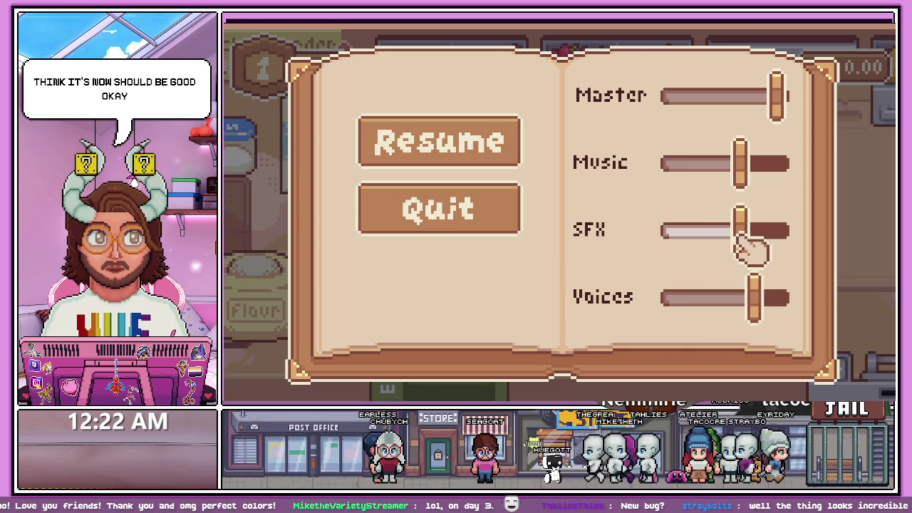
{"action": "left_click_drag", "start_coordinate": [754, 298], "coordinate": [736, 298]}
{"action": "left_click_drag", "start_coordinate": [777, 96], "coordinate": [744, 96]}
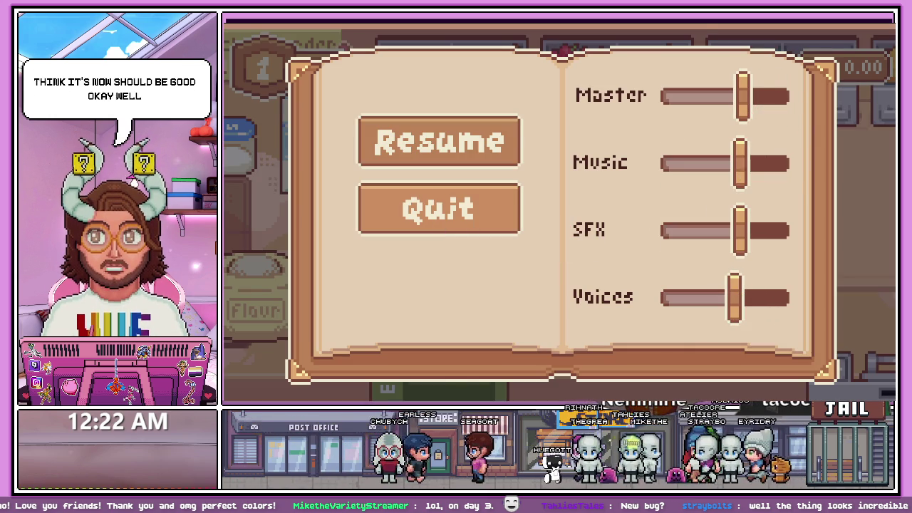
{"action": "left_click", "coordinate": [453, 222]}
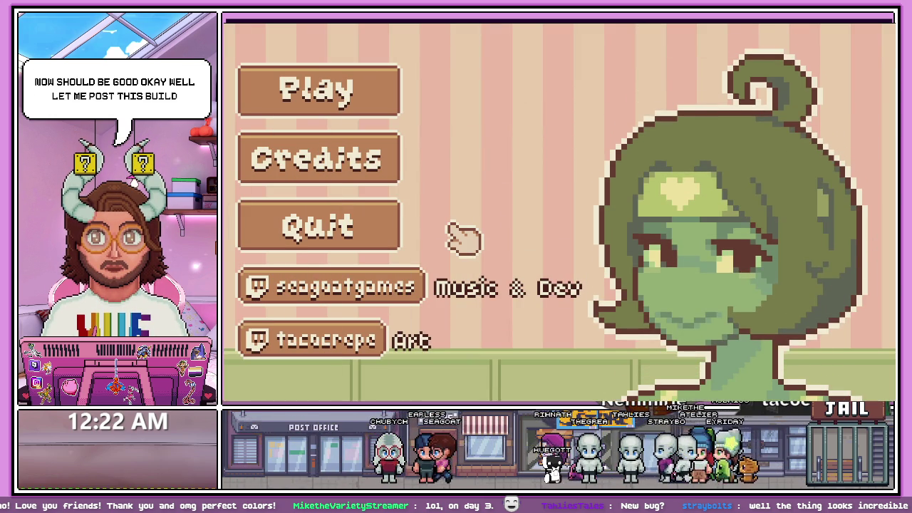
{"action": "left_click", "coordinate": [363, 234]}
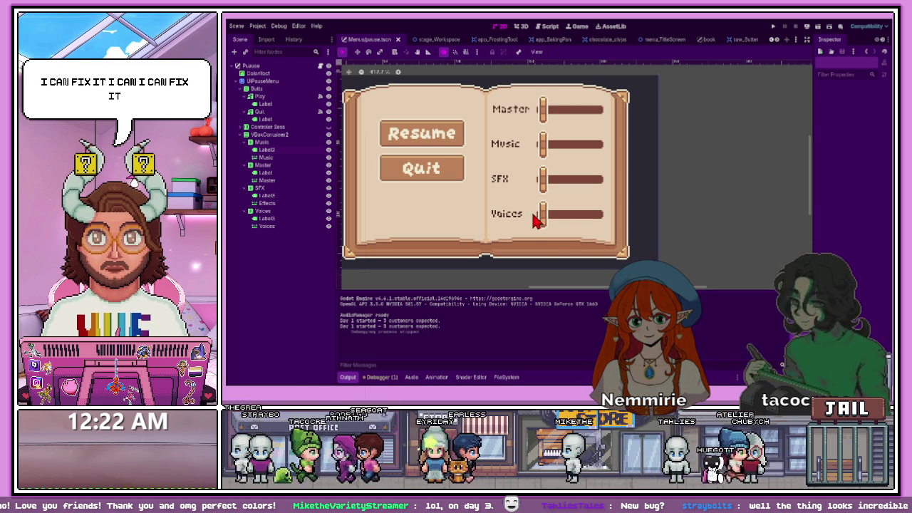
Replace the 'pau' FileSystem search filter with 'lace' to find the Lacewing scene
{"action": "key", "text": "alt+f"}
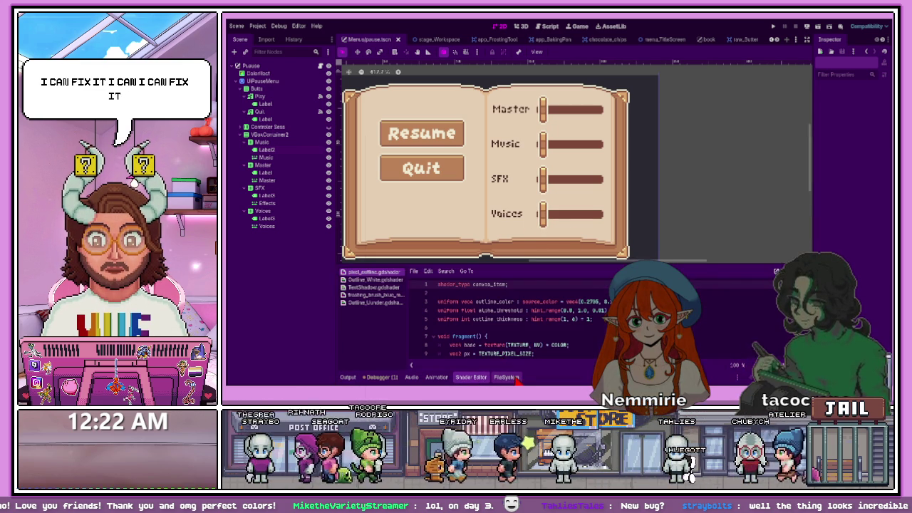
{"action": "double_click", "coordinate": [583, 268]}
{"action": "key", "text": "BackSpace"}
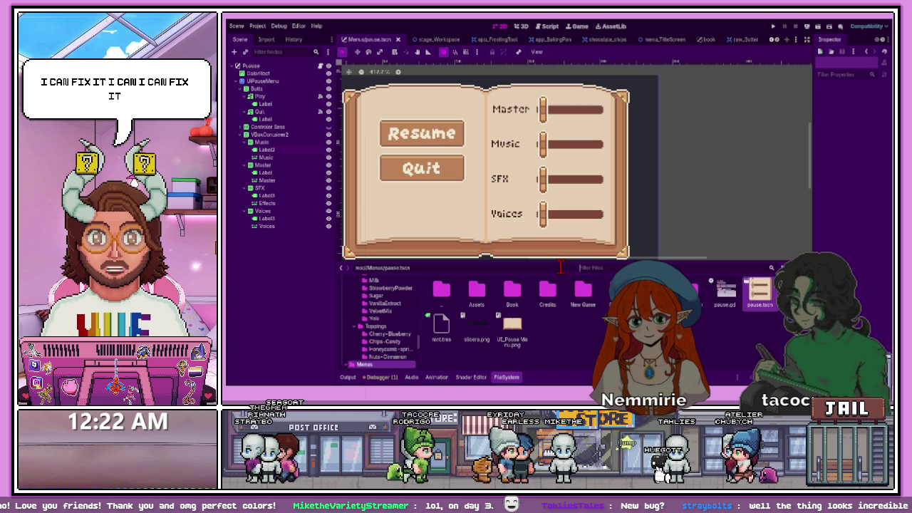
{"action": "type", "text": "lmo"}
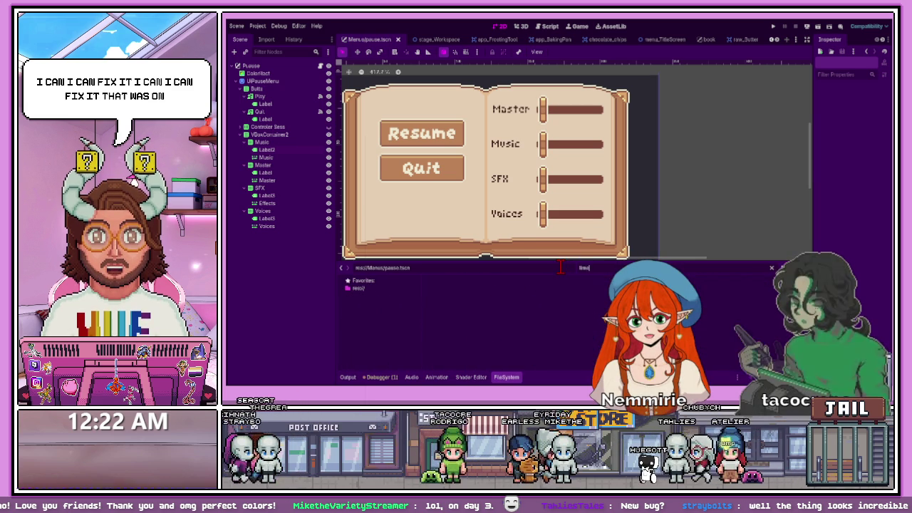
{"action": "key", "text": "BackSpace"}
{"action": "key", "text": "BackSpace"}
{"action": "type", "text": "lace"}
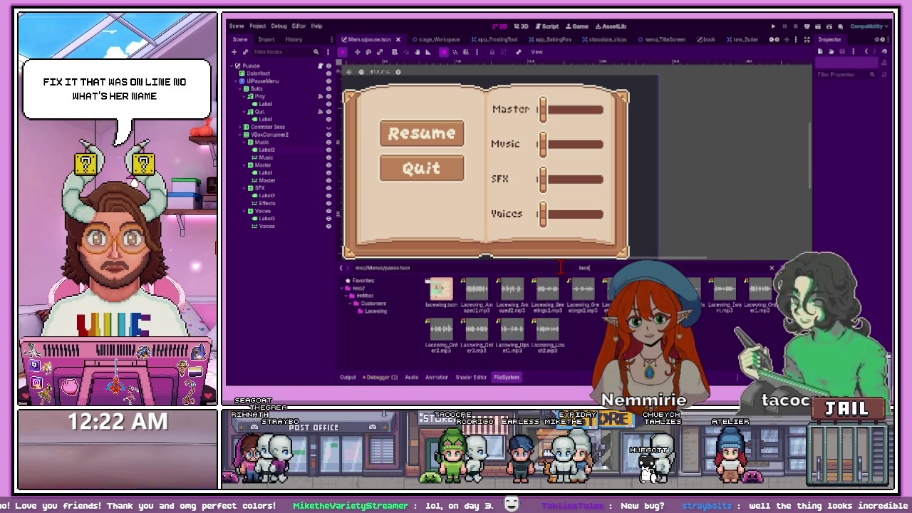
Open lacewing.tscn, widen the Inspector dock, and select Lacewing's collision shape
{"action": "double_click", "coordinate": [446, 302]}
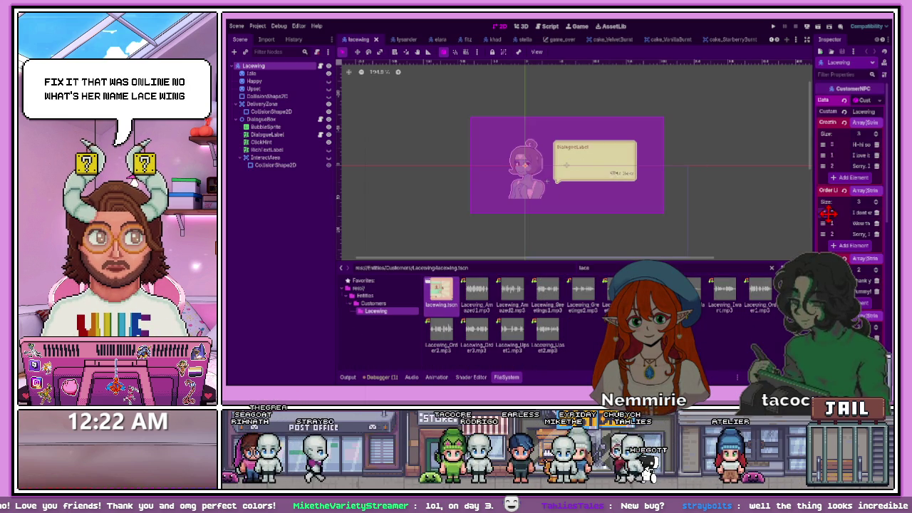
{"action": "left_click_drag", "start_coordinate": [819, 227], "coordinate": [511, 222]}
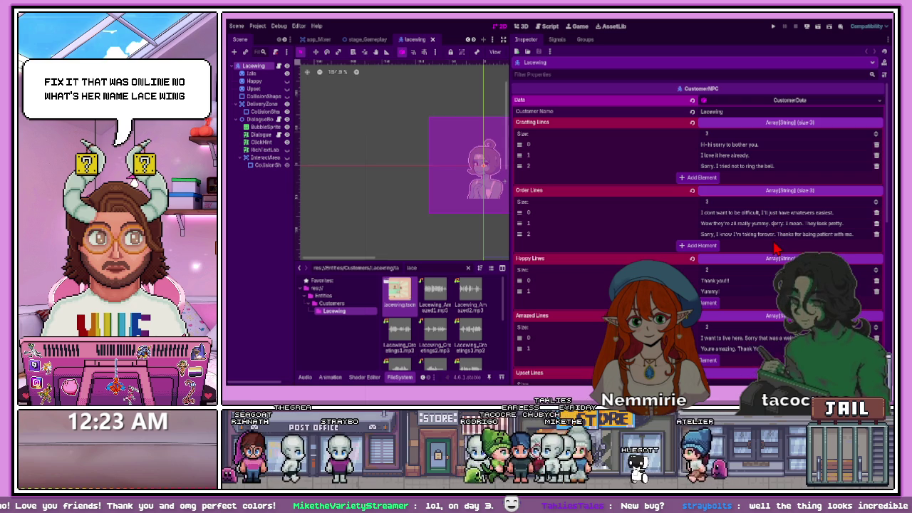
{"action": "left_click", "coordinate": [491, 210]}
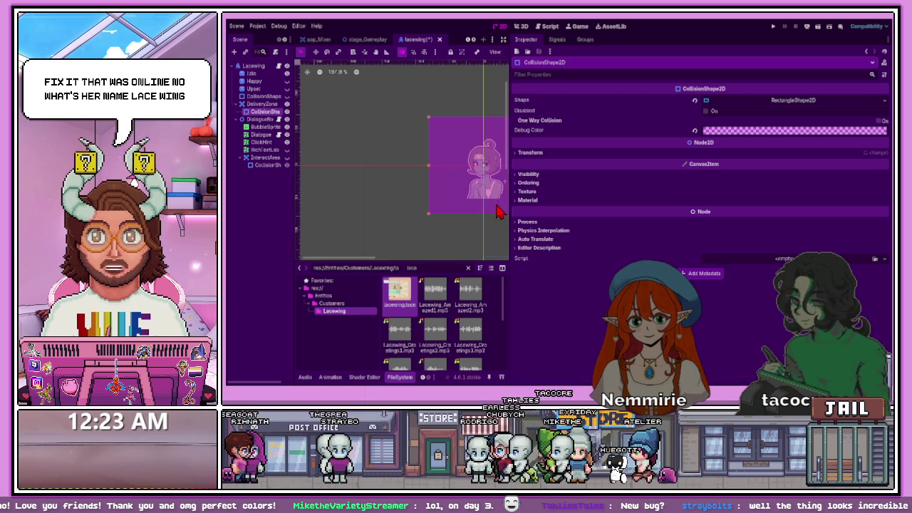
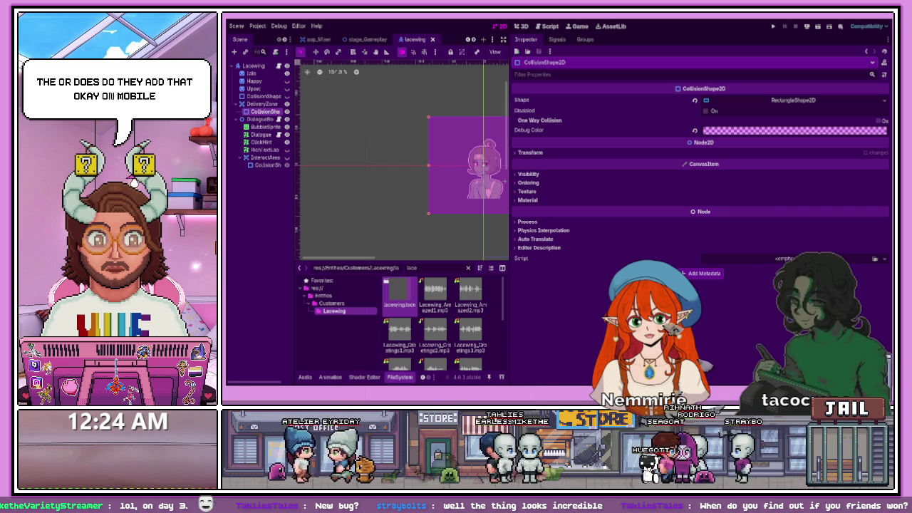
Switch from the Godot editor to the cupcake shop game's itch.io page in the browser
{"action": "key", "text": "alt+Tab"}
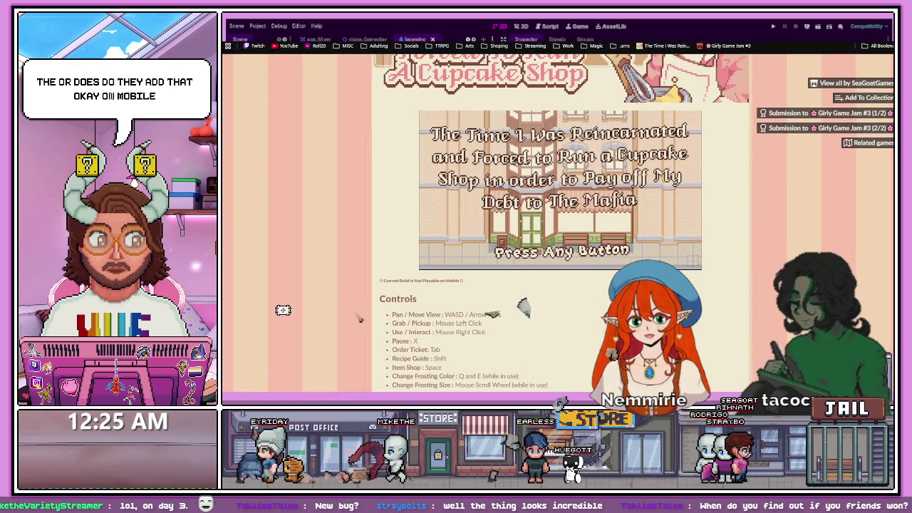
Read through the game page's Controls section, briefly highlighting its heading
{"action": "scroll", "coordinate": [586, 335], "scroll_direction": "down", "scroll_amount": 5}
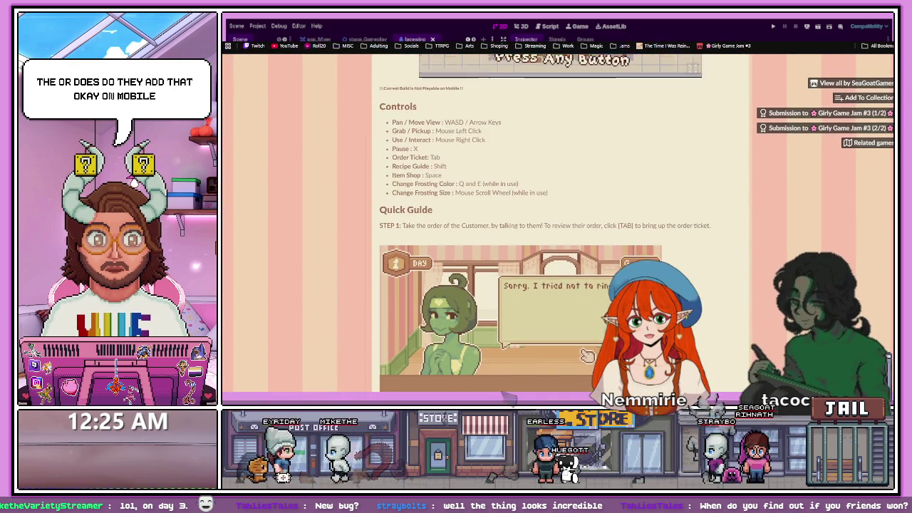
{"action": "scroll", "coordinate": [586, 335], "scroll_direction": "down", "scroll_amount": 2}
{"action": "scroll", "coordinate": [586, 335], "scroll_direction": "up", "scroll_amount": 5}
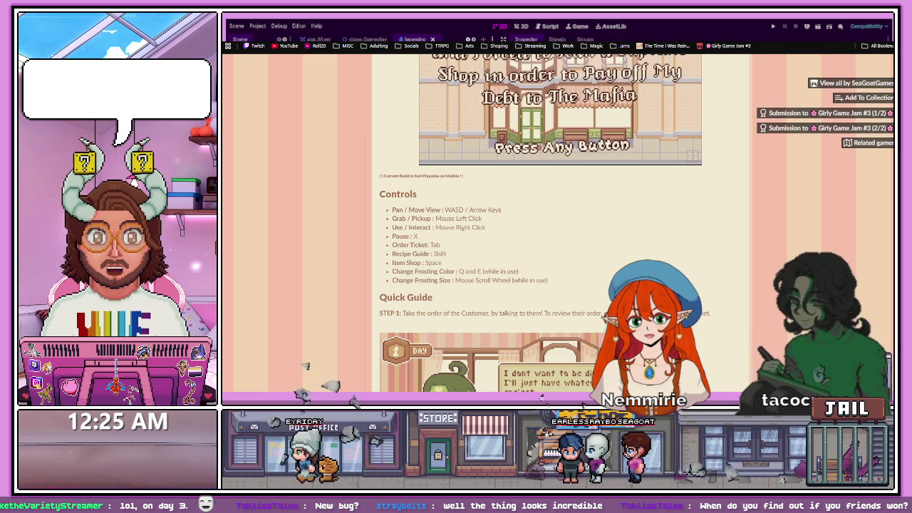
{"action": "left_click_drag", "start_coordinate": [427, 191], "coordinate": [366, 187]}
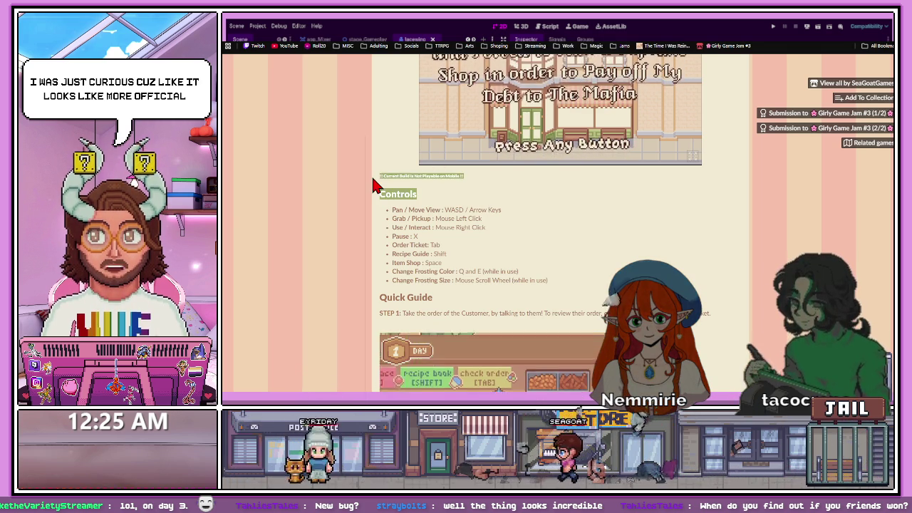
{"action": "left_click", "coordinate": [389, 192]}
{"action": "scroll", "coordinate": [474, 275], "scroll_direction": "up", "scroll_amount": 2}
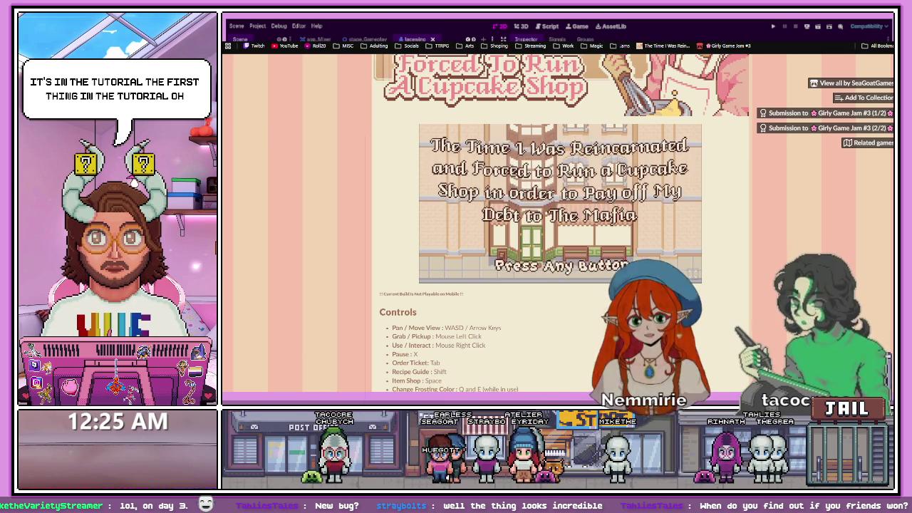
Skim the tutorial steps, then open the Related games list from the sidebar
{"action": "scroll", "coordinate": [450, 313], "scroll_direction": "down", "scroll_amount": 6}
{"action": "scroll", "coordinate": [456, 308], "scroll_direction": "down", "scroll_amount": 15}
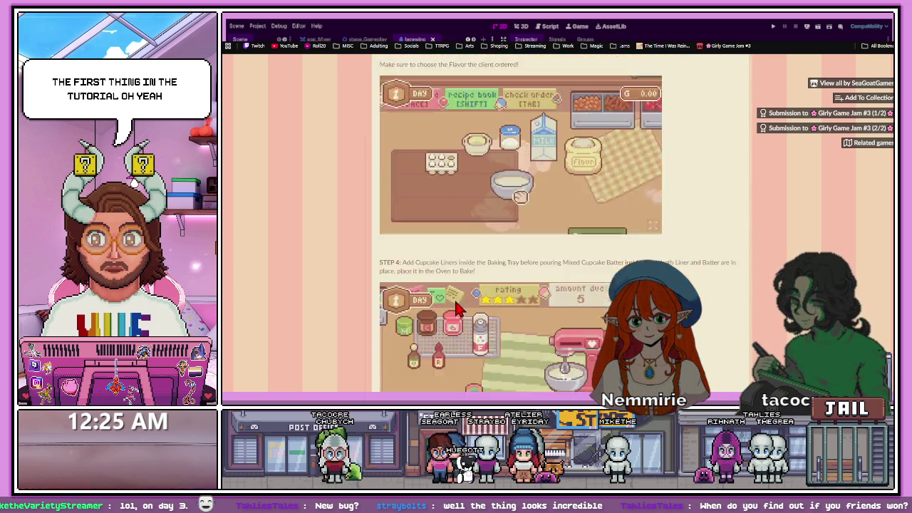
{"action": "scroll", "coordinate": [457, 304], "scroll_direction": "down", "scroll_amount": 5}
{"action": "scroll", "coordinate": [449, 306], "scroll_direction": "up", "scroll_amount": 10}
{"action": "scroll", "coordinate": [441, 298], "scroll_direction": "up", "scroll_amount": 10}
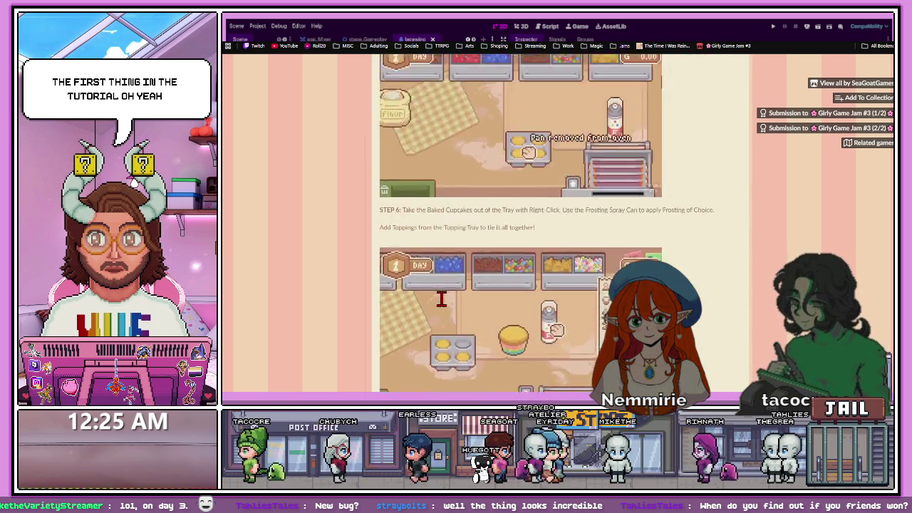
{"action": "left_click", "coordinate": [877, 149]}
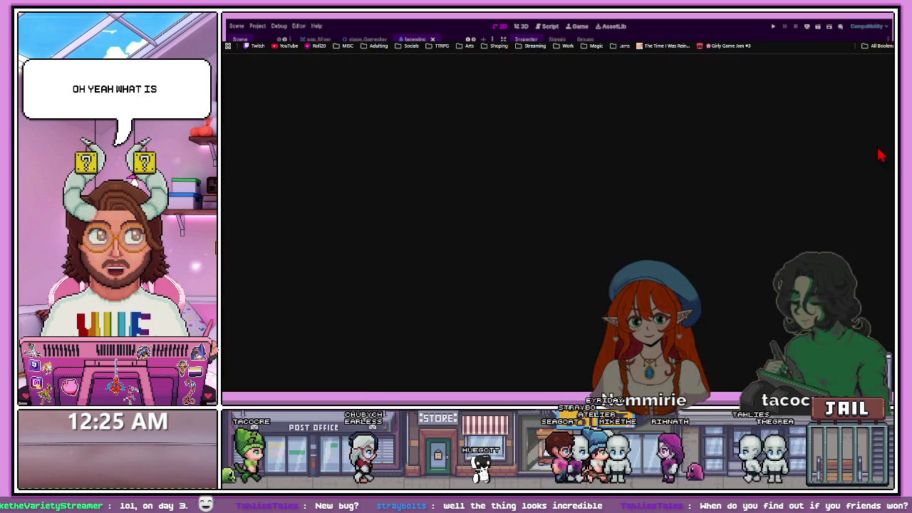
{"action": "scroll", "coordinate": [422, 271], "scroll_direction": "down", "scroll_amount": 5}
{"action": "scroll", "coordinate": [424, 272], "scroll_direction": "up", "scroll_amount": 10}
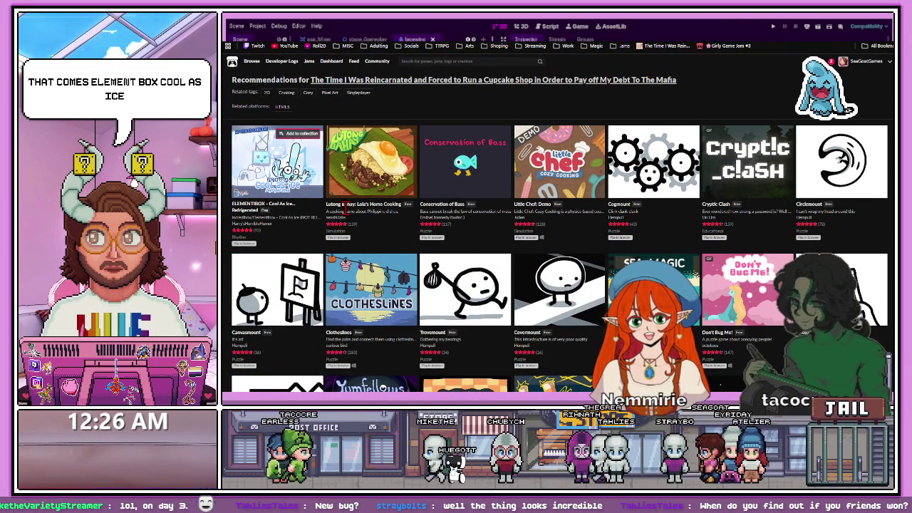
{"action": "scroll", "coordinate": [499, 207], "scroll_direction": "down", "scroll_amount": 1}
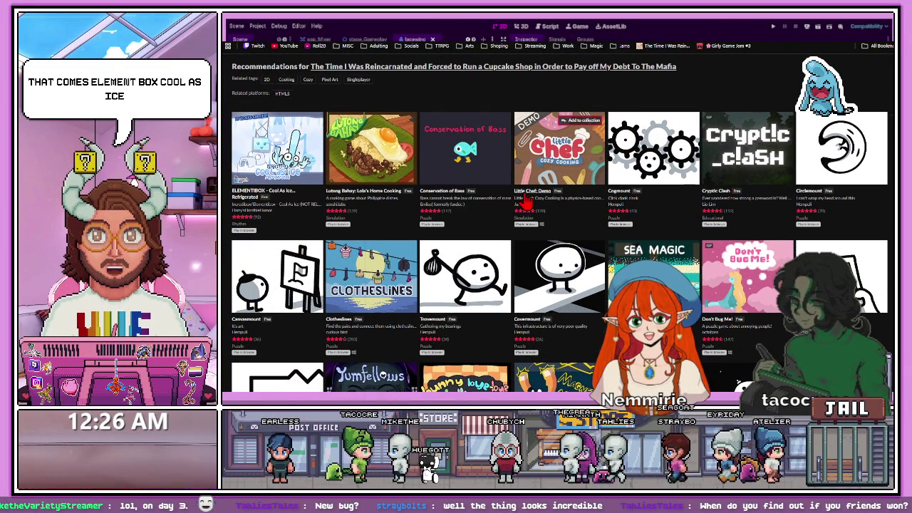
{"action": "scroll", "coordinate": [518, 217], "scroll_direction": "down", "scroll_amount": 3}
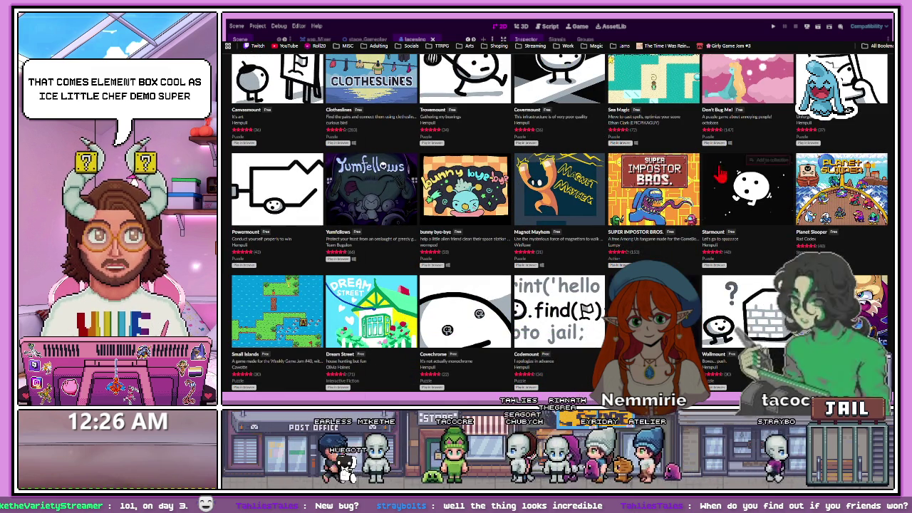
{"action": "scroll", "coordinate": [677, 200], "scroll_direction": "down", "scroll_amount": 10}
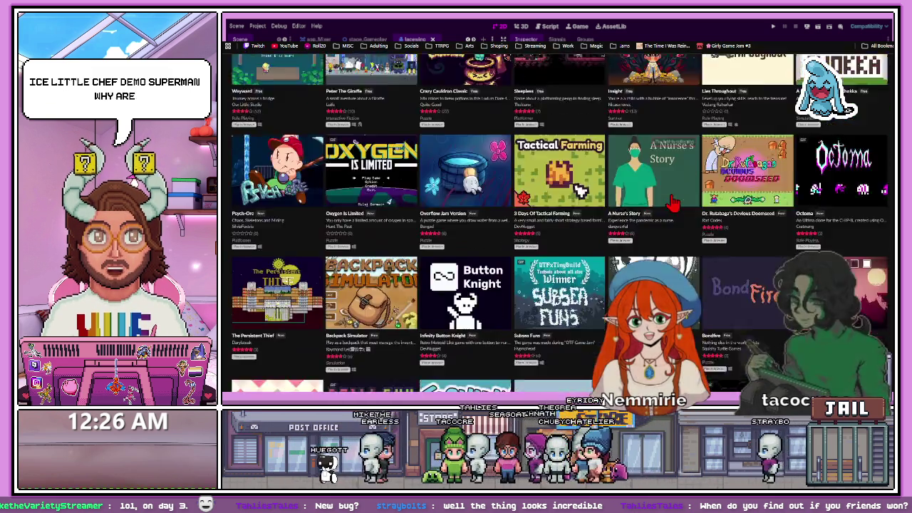
{"action": "scroll", "coordinate": [670, 210], "scroll_direction": "up", "scroll_amount": 15}
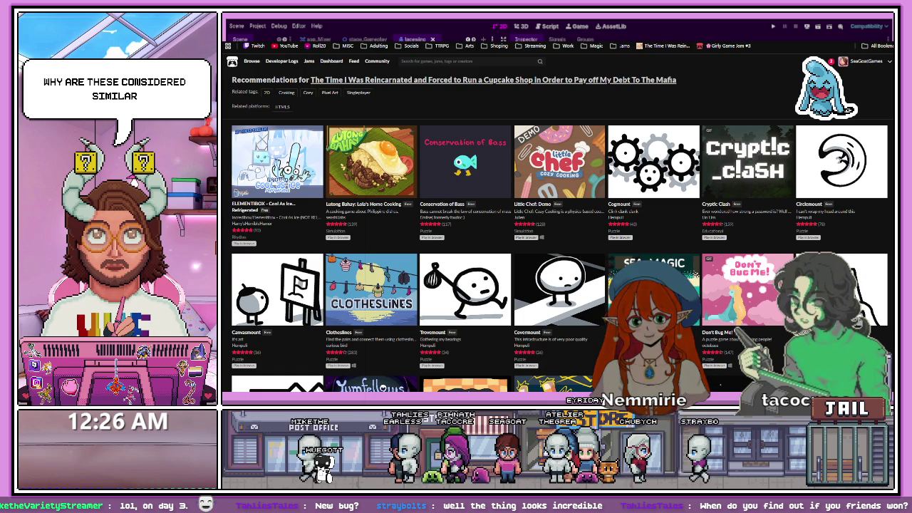
Return to the Forced To Run A Cupcake Shop page and start the embedded browser build
{"action": "key", "text": "alt+Left"}
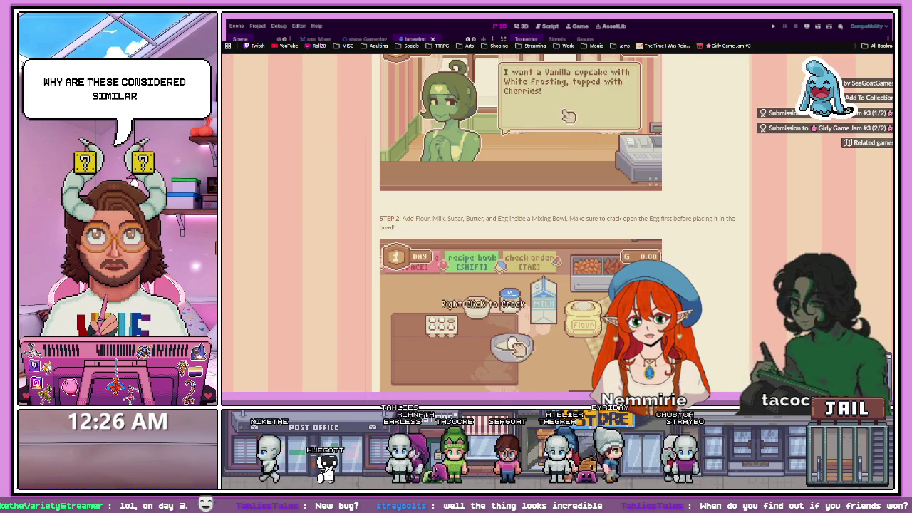
{"action": "scroll", "coordinate": [448, 102], "scroll_direction": "up", "scroll_amount": 10}
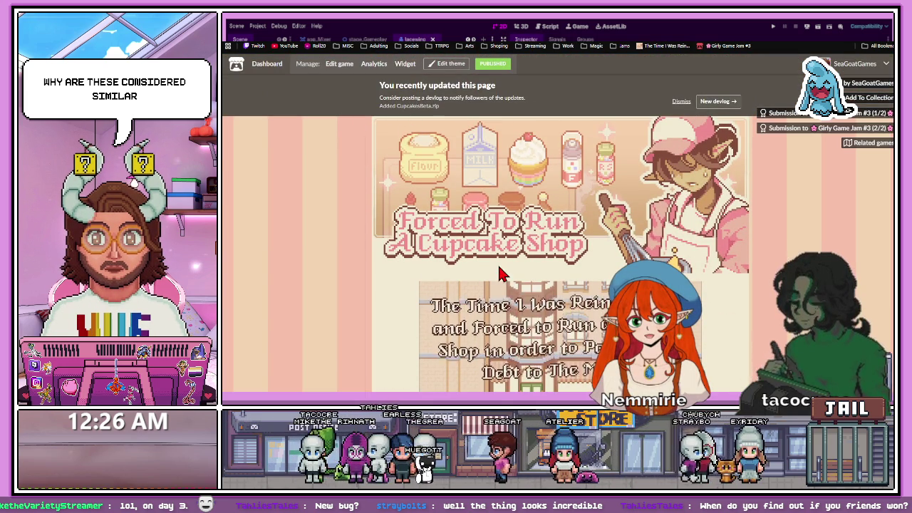
{"action": "scroll", "coordinate": [503, 271], "scroll_direction": "down", "scroll_amount": 1}
{"action": "left_click", "coordinate": [452, 386]}
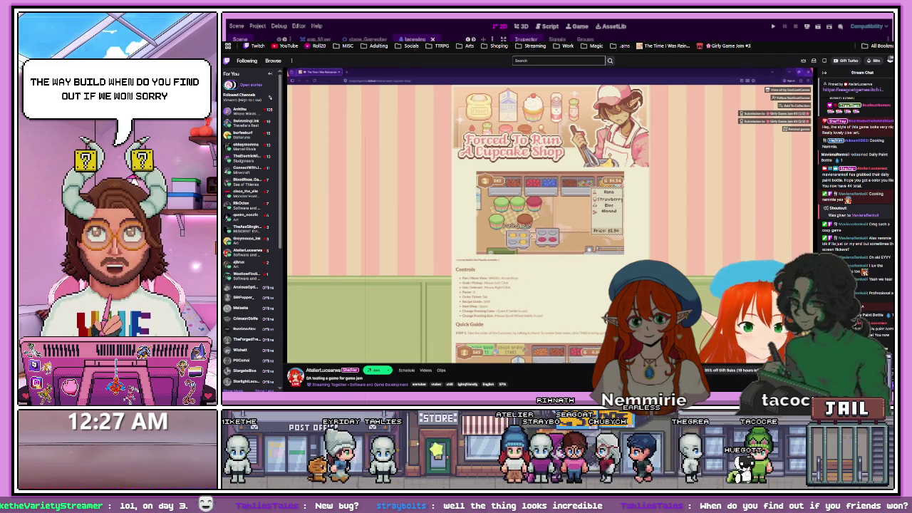
Open the Girly Game Jam #3 (2/2) page from its bookmark in a new tab
{"action": "key", "text": "ctrl+t"}
{"action": "left_click", "coordinate": [728, 45]}
{"action": "scroll", "coordinate": [570, 285], "scroll_direction": "down", "scroll_amount": 1}
{"action": "scroll", "coordinate": [550, 325], "scroll_direction": "down", "scroll_amount": 4}
{"action": "scroll", "coordinate": [519, 265], "scroll_direction": "up", "scroll_amount": 2}
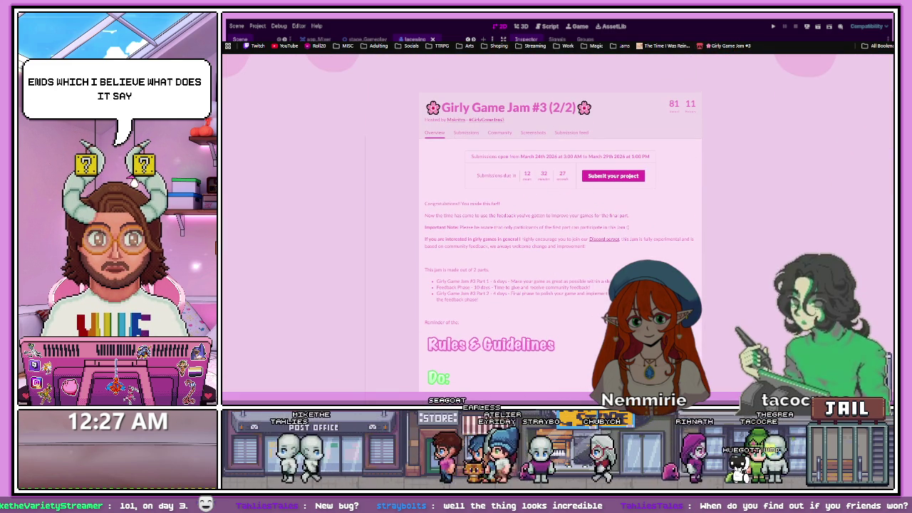
{"action": "scroll", "coordinate": [561, 318], "scroll_direction": "down", "scroll_amount": 1}
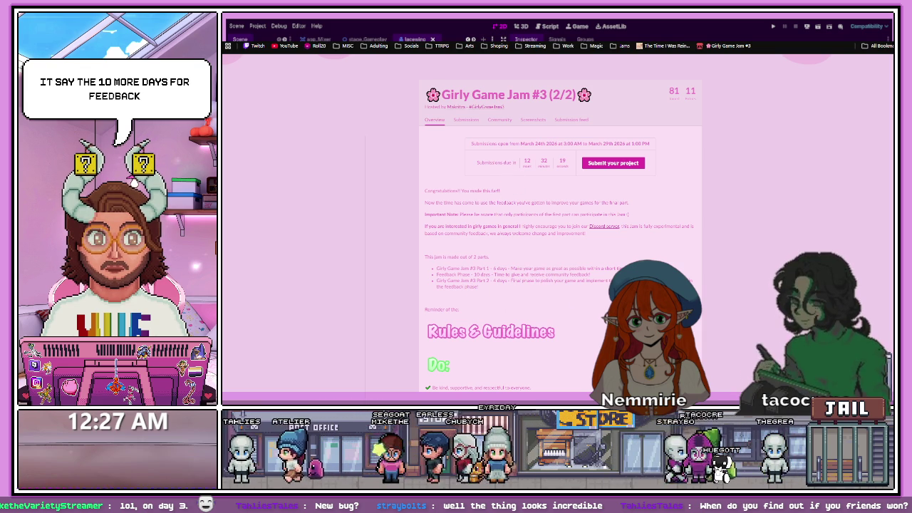
{"action": "scroll", "coordinate": [529, 235], "scroll_direction": "up", "scroll_amount": 1}
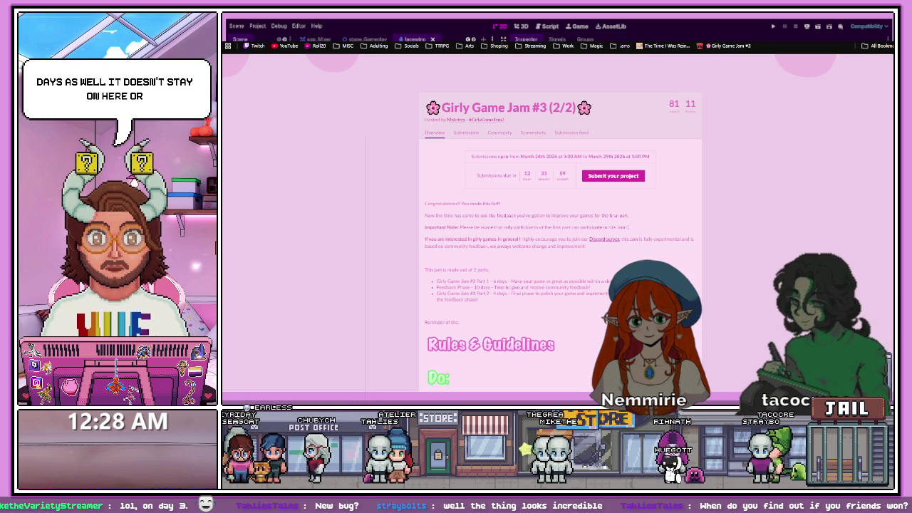
{"action": "scroll", "coordinate": [560, 221], "scroll_direction": "down", "scroll_amount": 10}
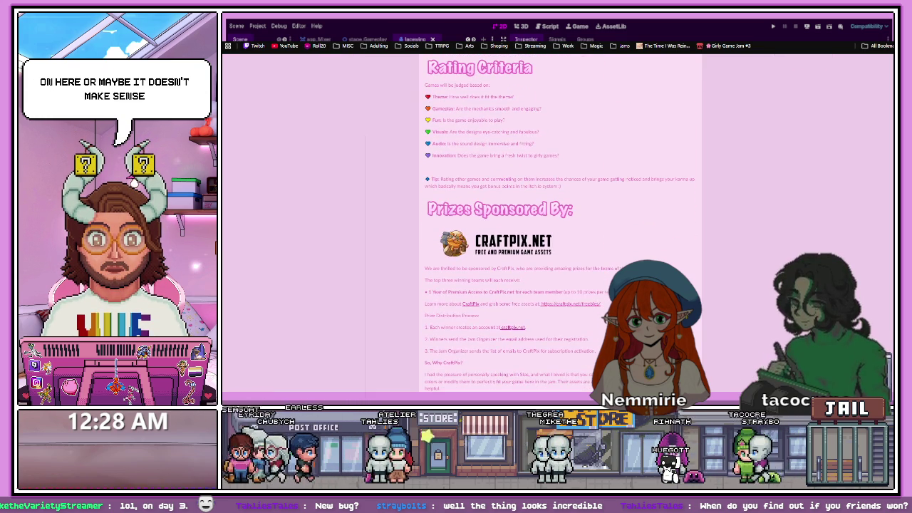
Check the Jam Structure table, confirming Final Voting lasts 10 days, and clear the selection
{"action": "scroll", "coordinate": [560, 221], "scroll_direction": "down", "scroll_amount": 5}
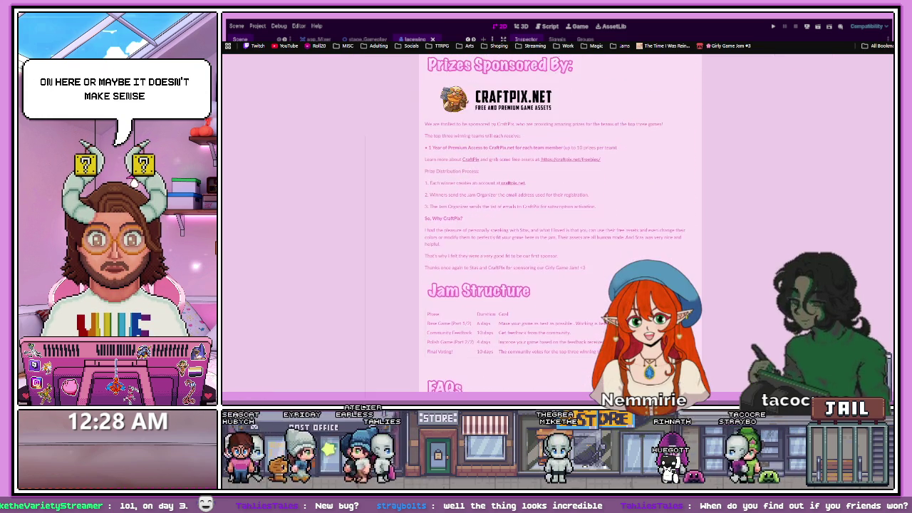
{"action": "scroll", "coordinate": [487, 274], "scroll_direction": "down", "scroll_amount": 3}
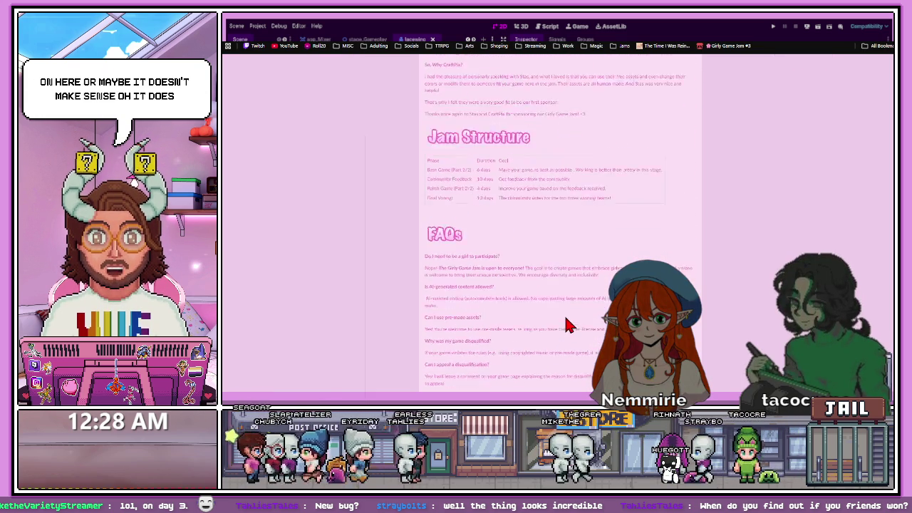
{"action": "scroll", "coordinate": [507, 212], "scroll_direction": "up", "scroll_amount": 1}
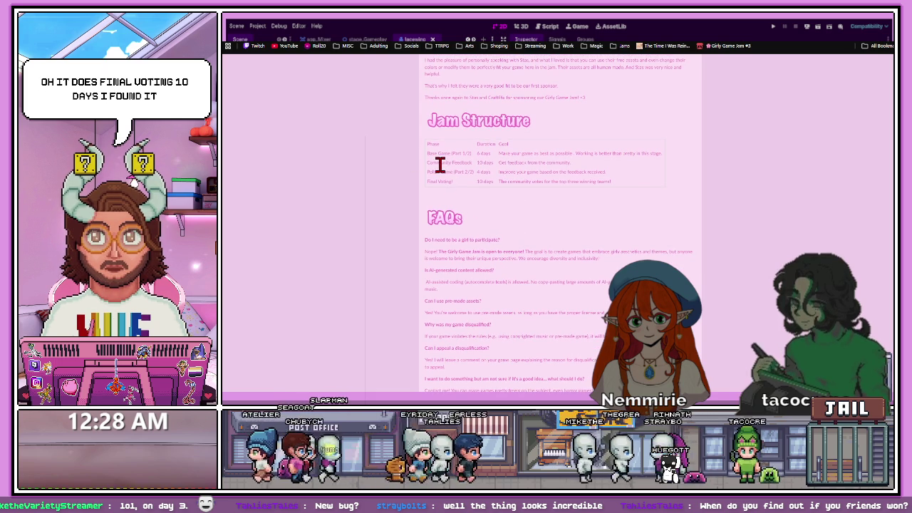
{"action": "left_click", "coordinate": [467, 197]}
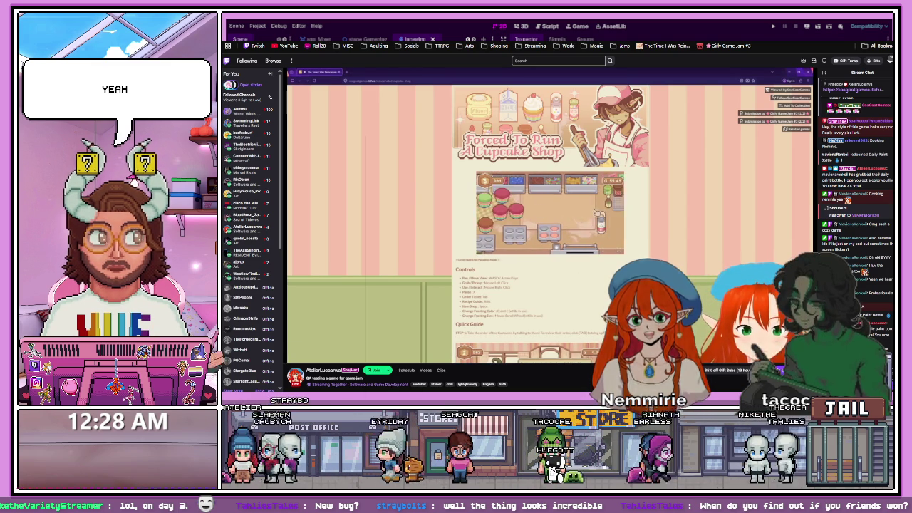
Watch the Twitch stream showing the Cupcake Shop game page, then start a new browser tab
{"action": "mouse_move", "coordinate": [520, 287]}
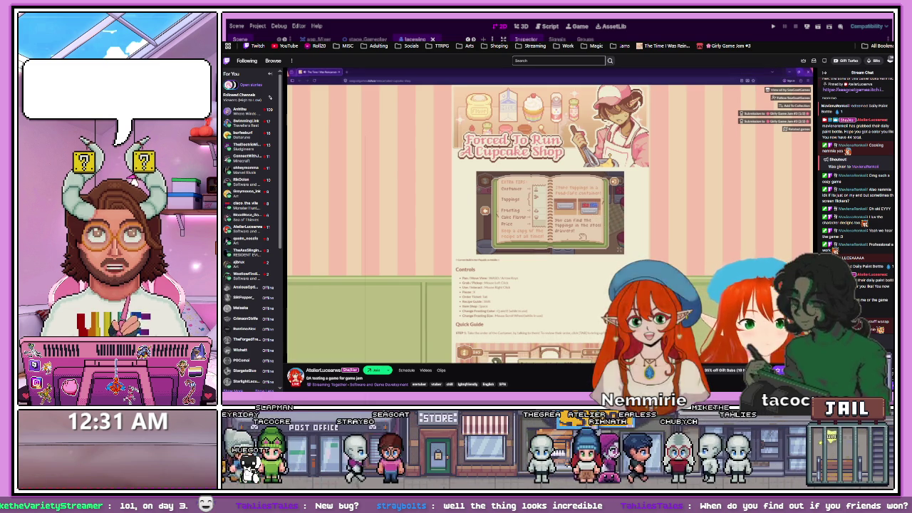
{"action": "key", "text": "ctrl+t"}
Go to Bluesky, check notifications and expand the +6 likers list on the game post
{"action": "type", "text": "b"}
{"action": "key", "text": "Return"}
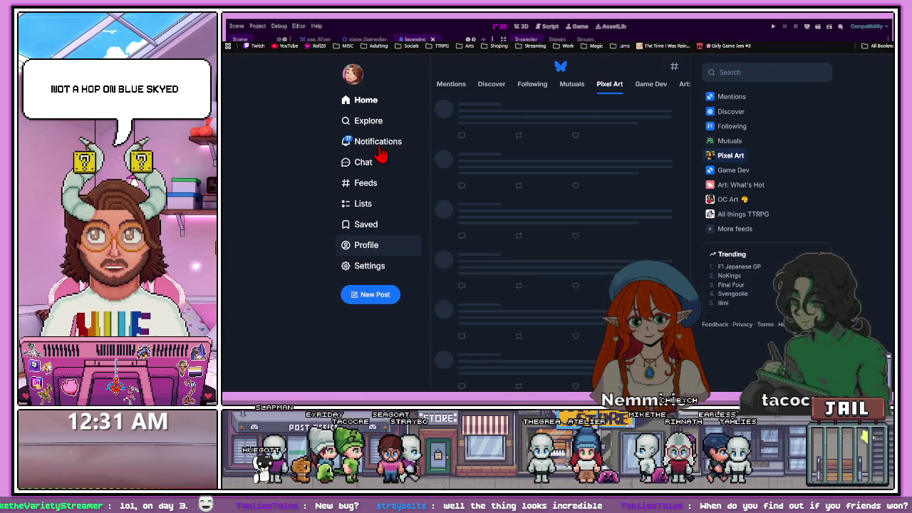
{"action": "left_click", "coordinate": [380, 142]}
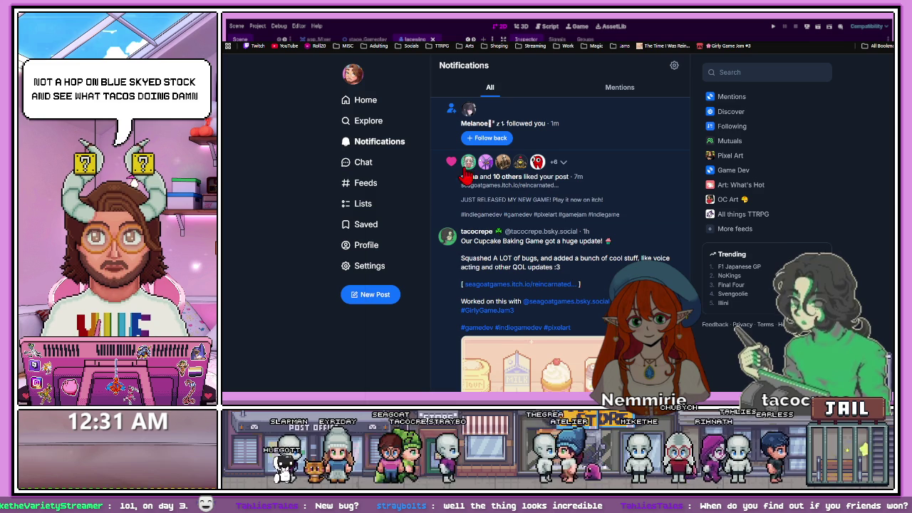
{"action": "left_click", "coordinate": [561, 163]}
{"action": "scroll", "coordinate": [503, 214], "scroll_direction": "down", "scroll_amount": 5}
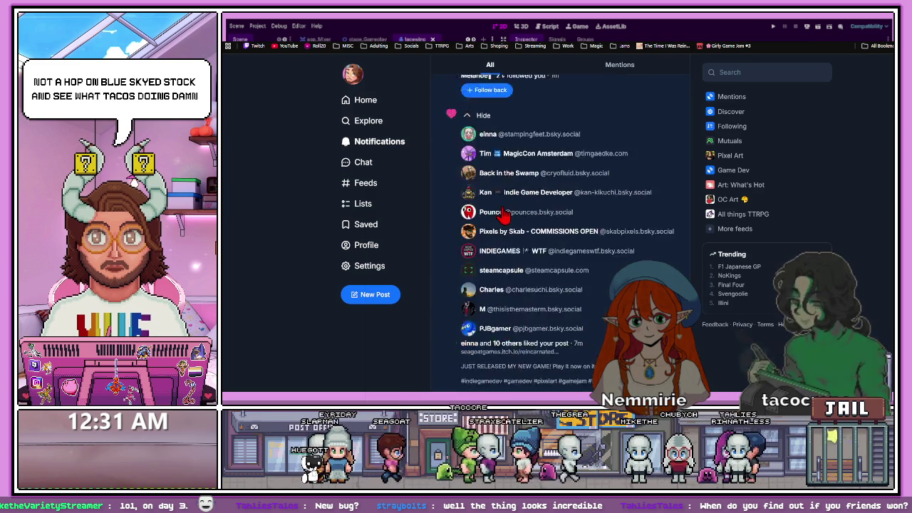
{"action": "scroll", "coordinate": [503, 214], "scroll_direction": "up", "scroll_amount": 2}
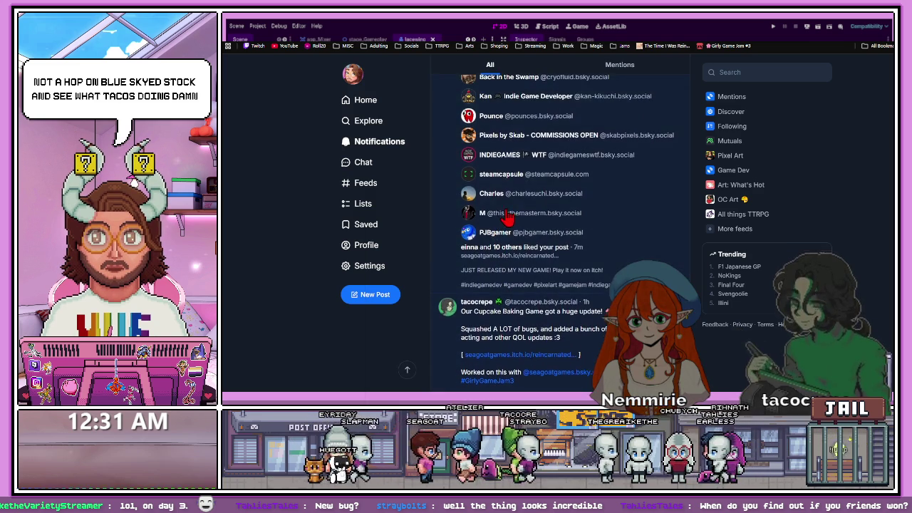
{"action": "scroll", "coordinate": [508, 217], "scroll_direction": "up", "scroll_amount": 3}
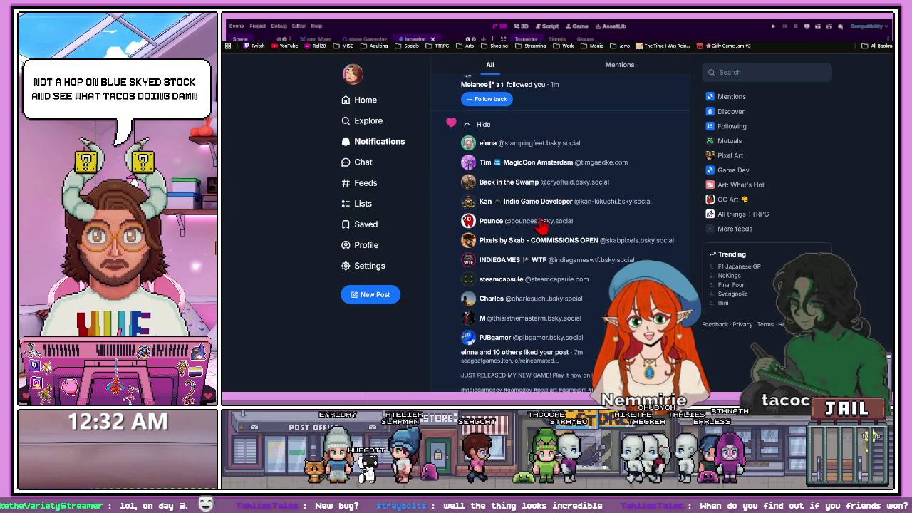
{"action": "scroll", "coordinate": [507, 235], "scroll_direction": "down", "scroll_amount": 5}
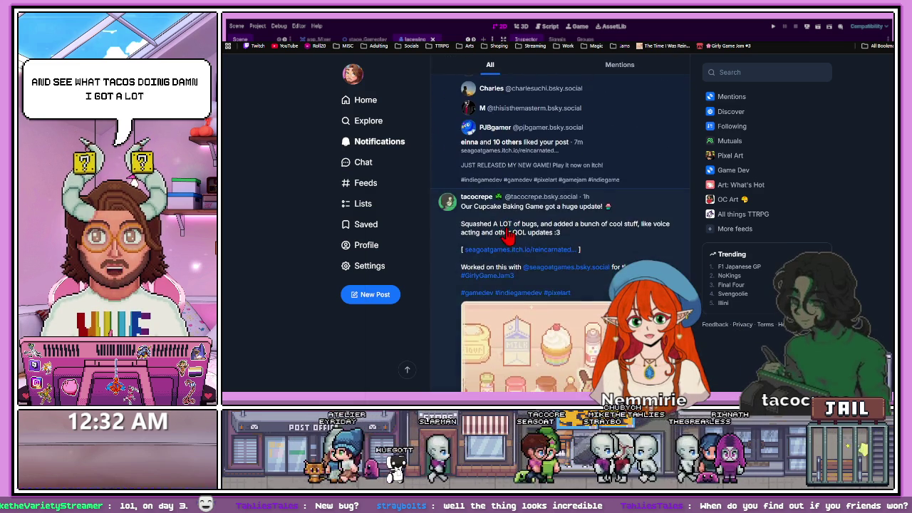
{"action": "scroll", "coordinate": [508, 237], "scroll_direction": "down", "scroll_amount": 5}
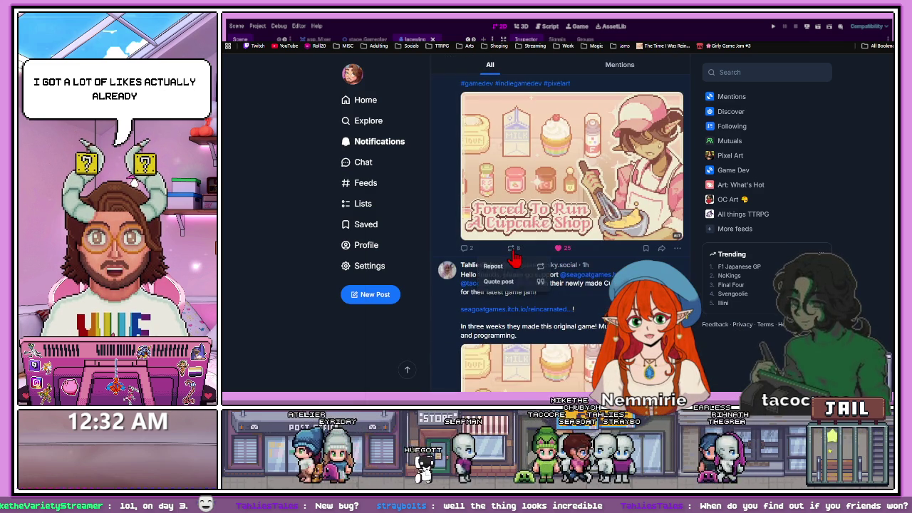
Repost the Cupcake Baking Game update post
{"action": "left_click", "coordinate": [493, 267]}
{"action": "scroll", "coordinate": [503, 250], "scroll_direction": "up", "scroll_amount": 3}
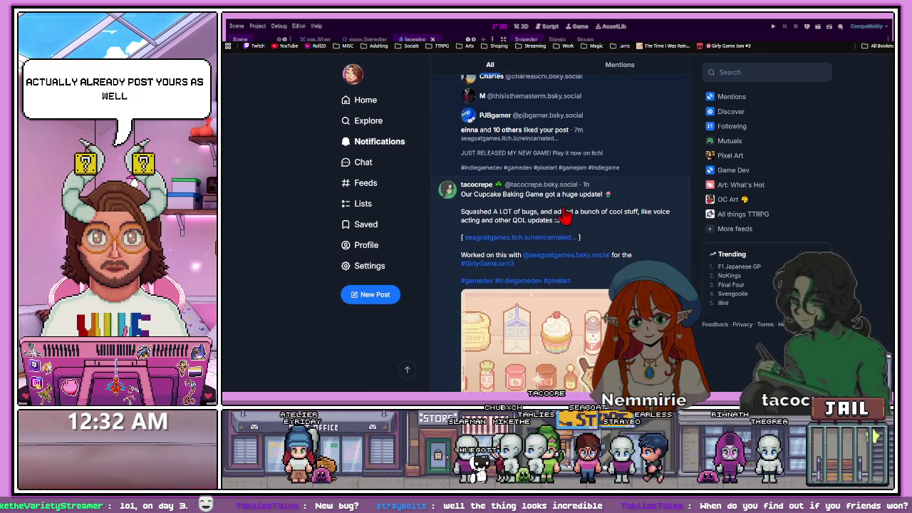
{"action": "scroll", "coordinate": [563, 214], "scroll_direction": "down", "scroll_amount": 5}
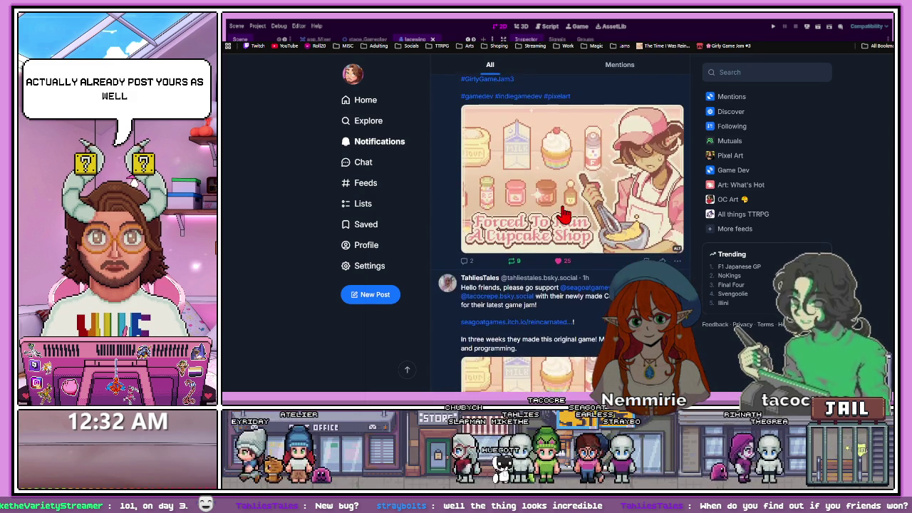
{"action": "scroll", "coordinate": [563, 214], "scroll_direction": "up", "scroll_amount": 1}
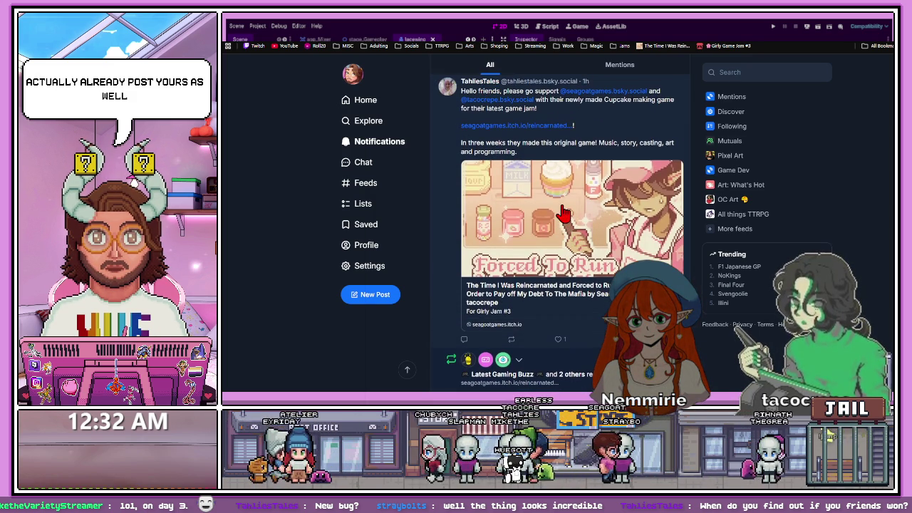
{"action": "scroll", "coordinate": [563, 213], "scroll_direction": "up", "scroll_amount": 2}
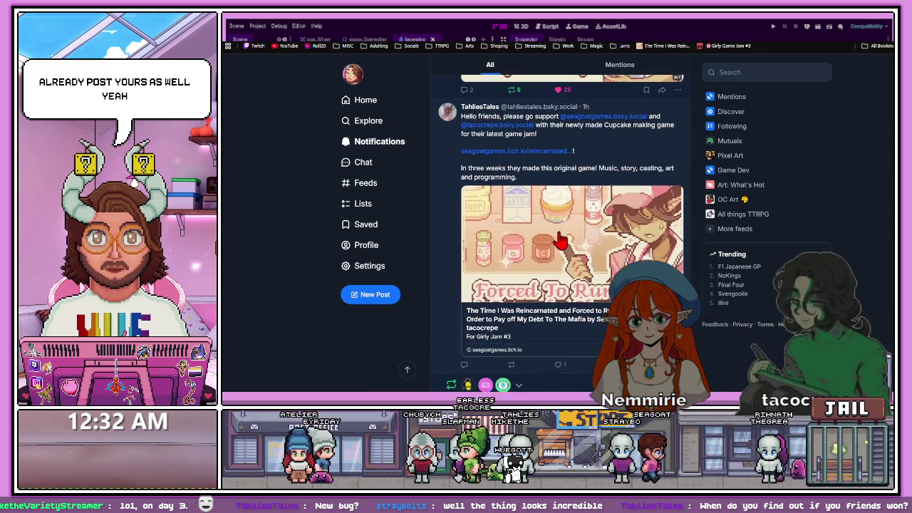
{"action": "scroll", "coordinate": [560, 241], "scroll_direction": "down", "scroll_amount": 5}
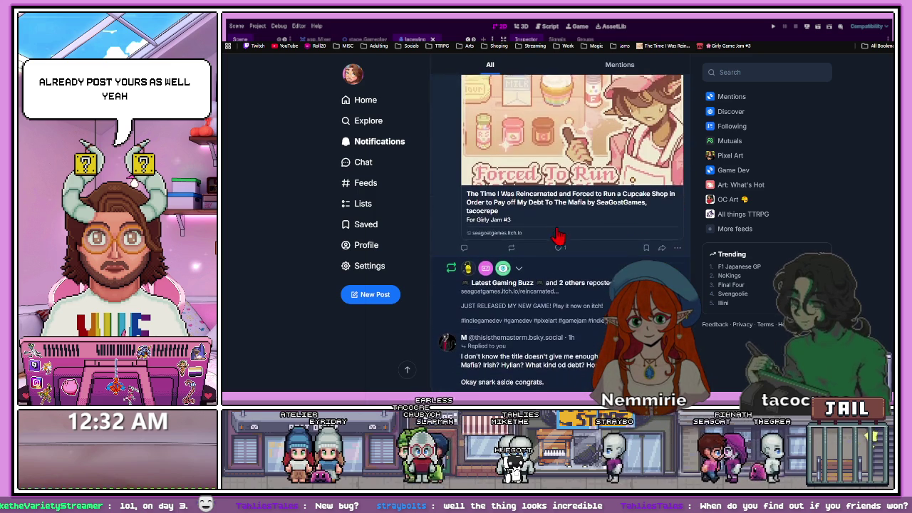
Repost the shout-out post promoting the cupcake game
{"action": "left_click", "coordinate": [511, 235]}
{"action": "left_click", "coordinate": [515, 258]}
{"action": "scroll", "coordinate": [563, 236], "scroll_direction": "down", "scroll_amount": 4}
{"action": "scroll", "coordinate": [563, 235], "scroll_direction": "up", "scroll_amount": 2}
{"action": "scroll", "coordinate": [564, 233], "scroll_direction": "up", "scroll_amount": 2}
{"action": "scroll", "coordinate": [535, 185], "scroll_direction": "down", "scroll_amount": 4}
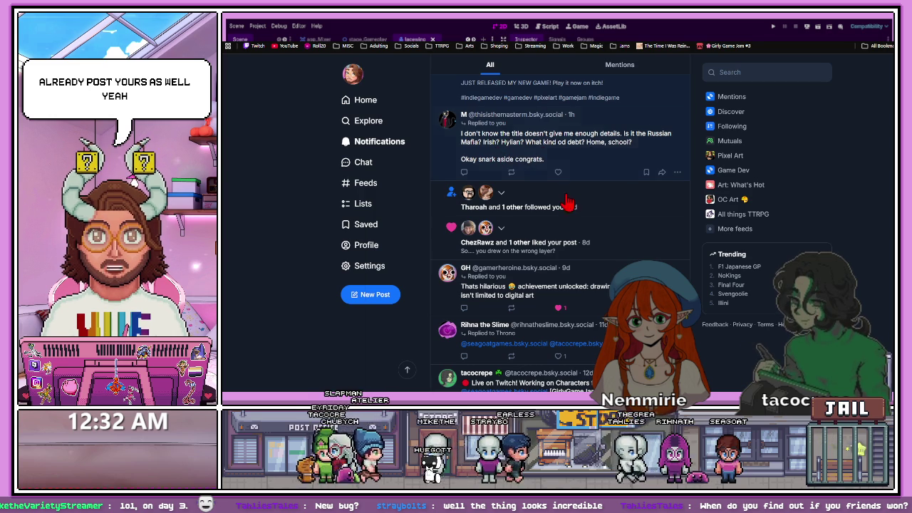
{"action": "scroll", "coordinate": [563, 202], "scroll_direction": "up", "scroll_amount": 1}
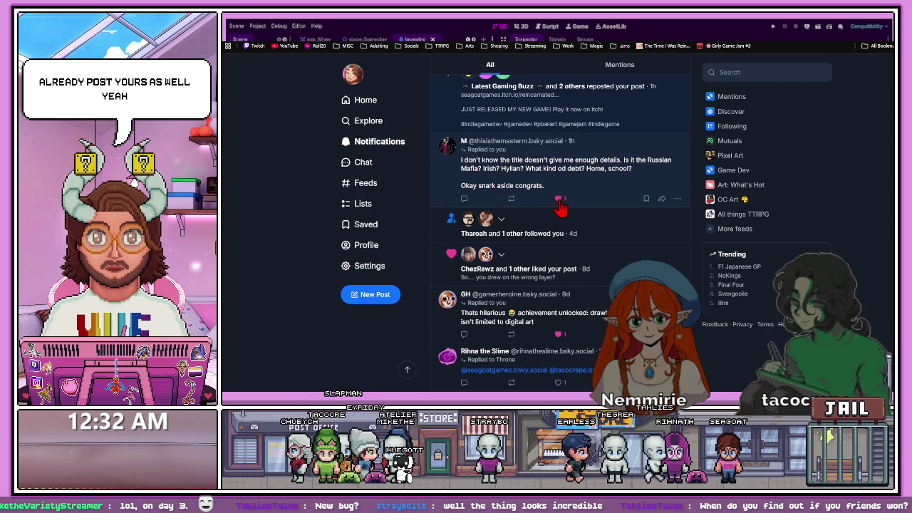
{"action": "scroll", "coordinate": [551, 210], "scroll_direction": "up", "scroll_amount": 1}
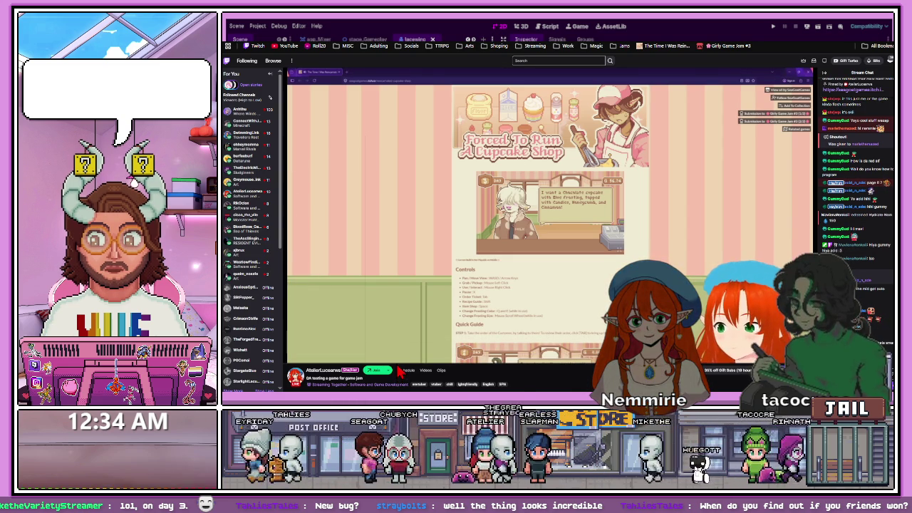
{"action": "mouse_move", "coordinate": [397, 369]}
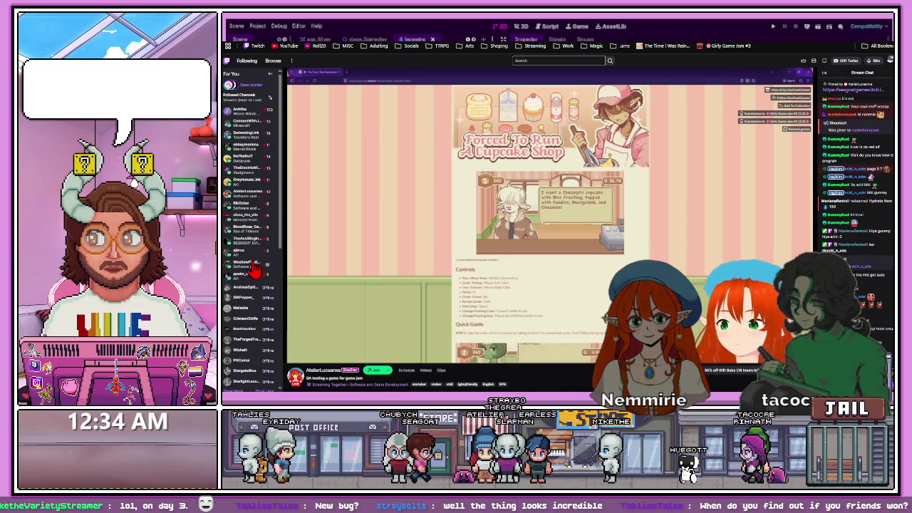
{"action": "mouse_move", "coordinate": [253, 269]}
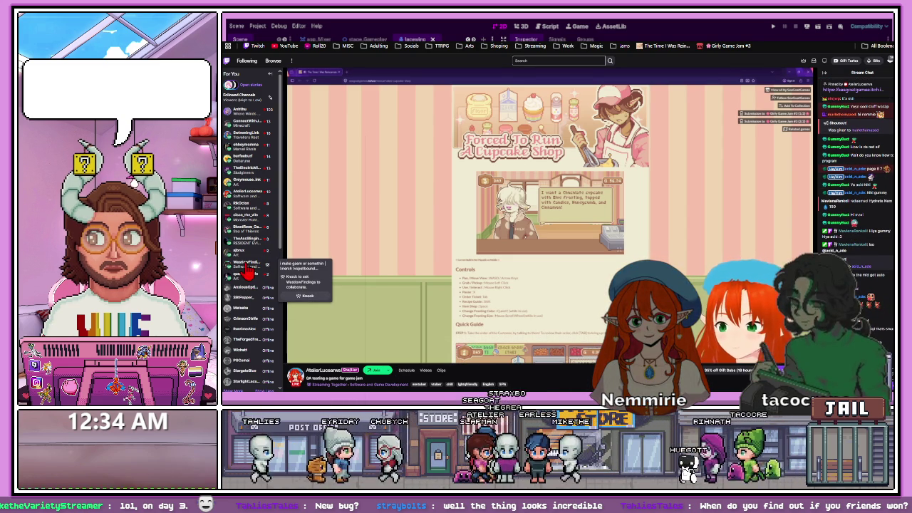
{"action": "left_click", "coordinate": [247, 267]}
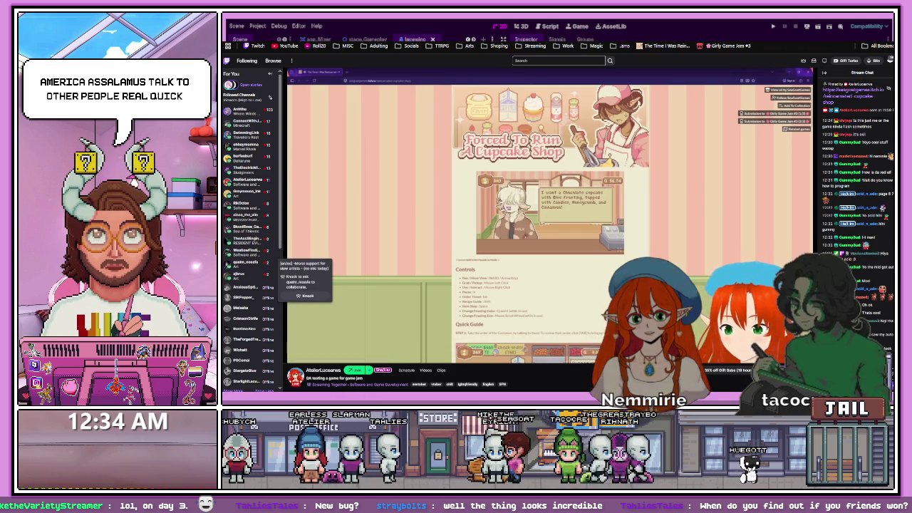
{"action": "key", "text": "ctrl+Tab"}
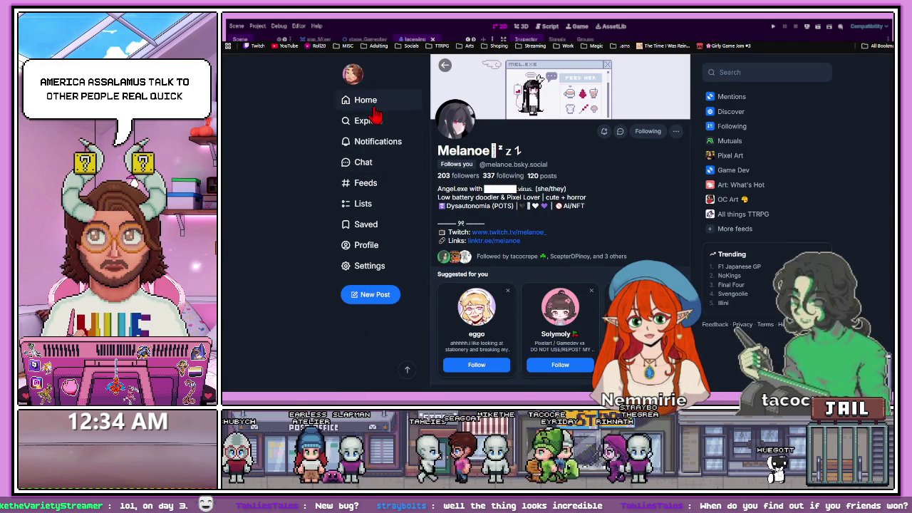
Go from the Bluesky home feed to your own profile page
{"action": "left_click", "coordinate": [371, 103]}
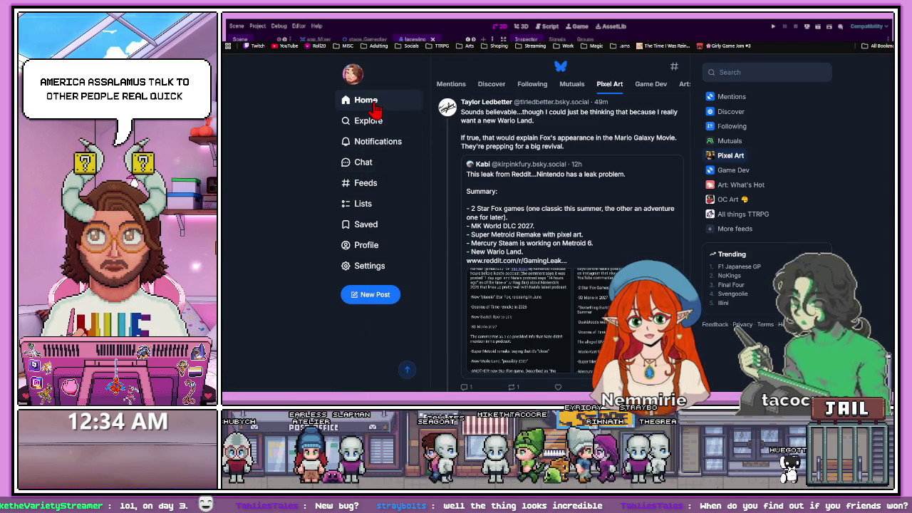
{"action": "left_click", "coordinate": [378, 246]}
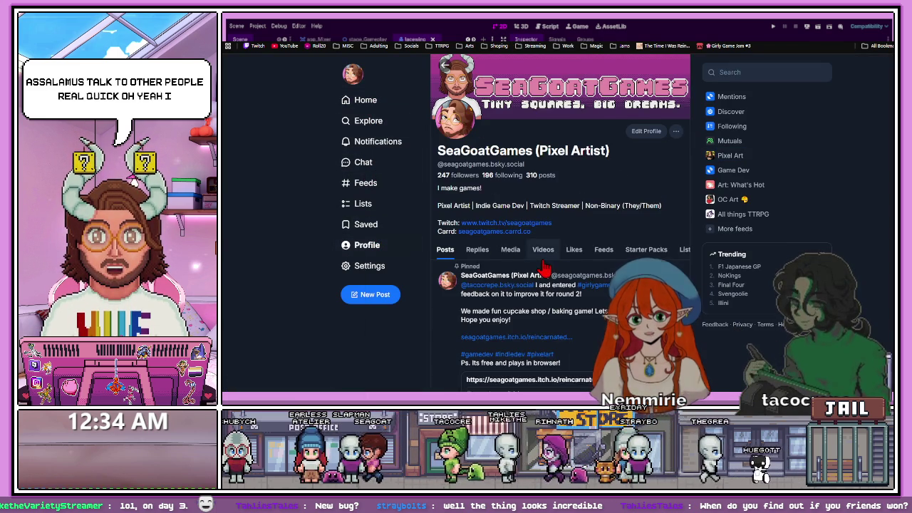
{"action": "scroll", "coordinate": [555, 260], "scroll_direction": "down", "scroll_amount": 3}
{"action": "scroll", "coordinate": [562, 262], "scroll_direction": "up", "scroll_amount": 2}
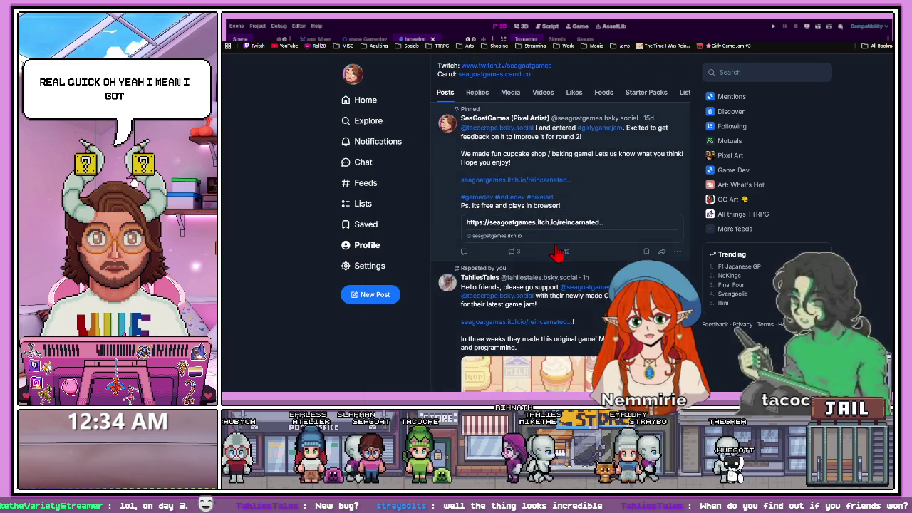
{"action": "scroll", "coordinate": [563, 264], "scroll_direction": "down", "scroll_amount": 3}
{"action": "scroll", "coordinate": [524, 285], "scroll_direction": "up", "scroll_amount": 4}
Find the cupcake game post and follow its seagoatgames itch.io link
{"action": "scroll", "coordinate": [534, 306], "scroll_direction": "down", "scroll_amount": 5}
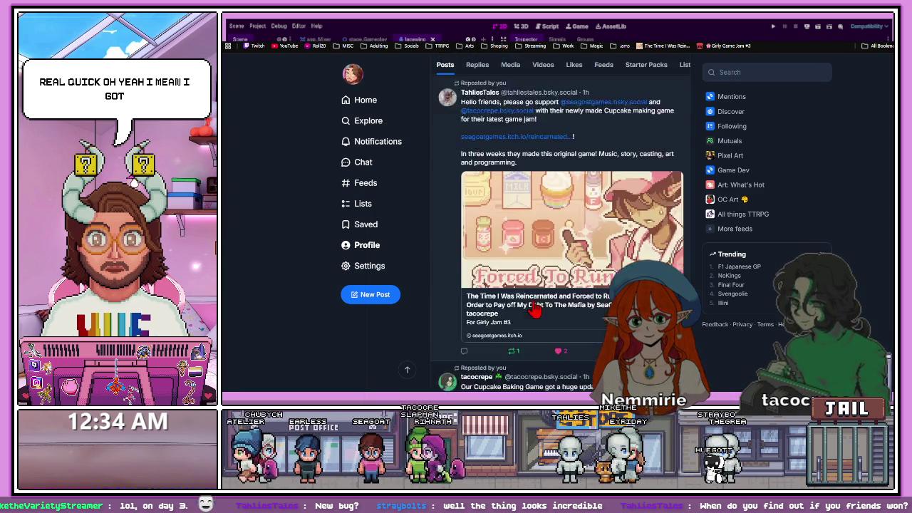
{"action": "scroll", "coordinate": [535, 306], "scroll_direction": "down", "scroll_amount": 4}
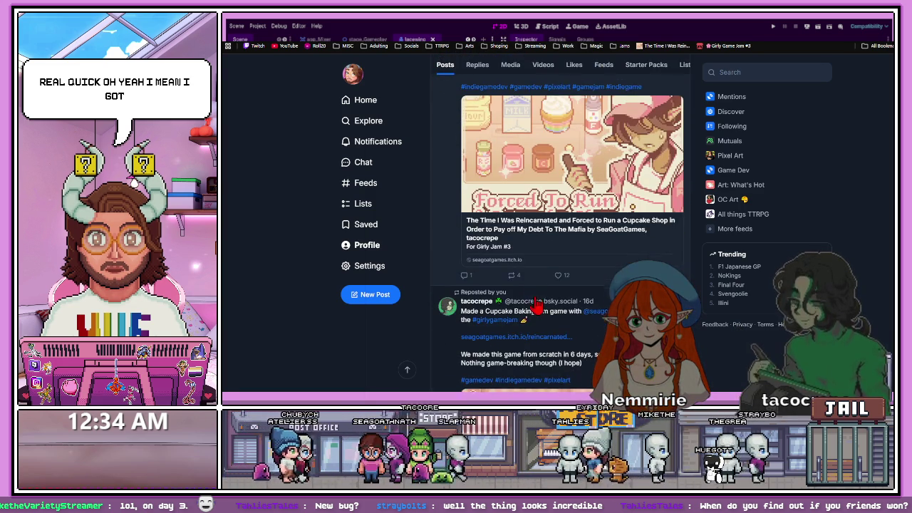
{"action": "scroll", "coordinate": [541, 308], "scroll_direction": "down", "scroll_amount": 1}
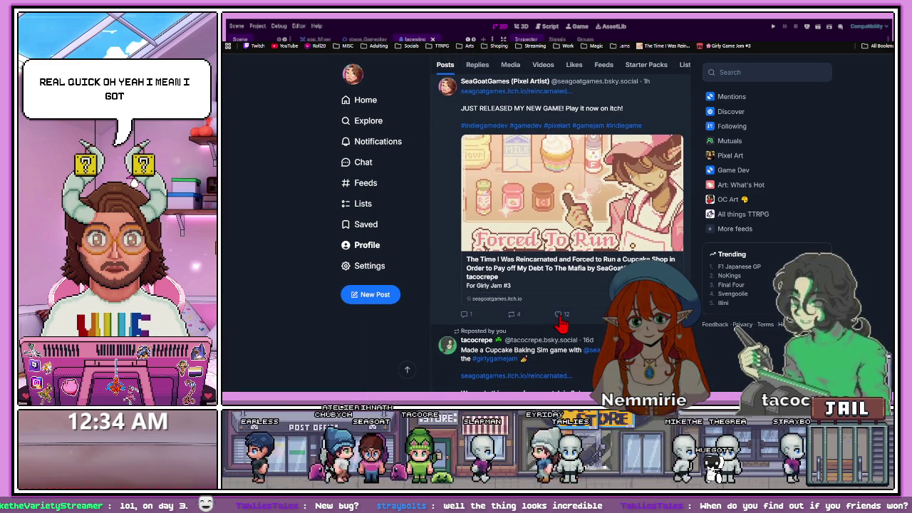
{"action": "scroll", "coordinate": [542, 314], "scroll_direction": "down", "scroll_amount": 5}
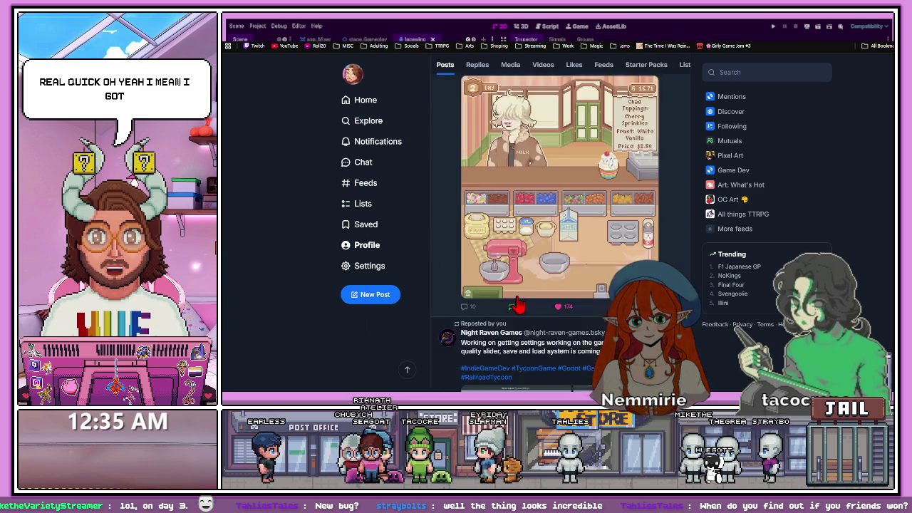
{"action": "scroll", "coordinate": [519, 303], "scroll_direction": "up", "scroll_amount": 10}
{"action": "scroll", "coordinate": [520, 292], "scroll_direction": "down", "scroll_amount": 10}
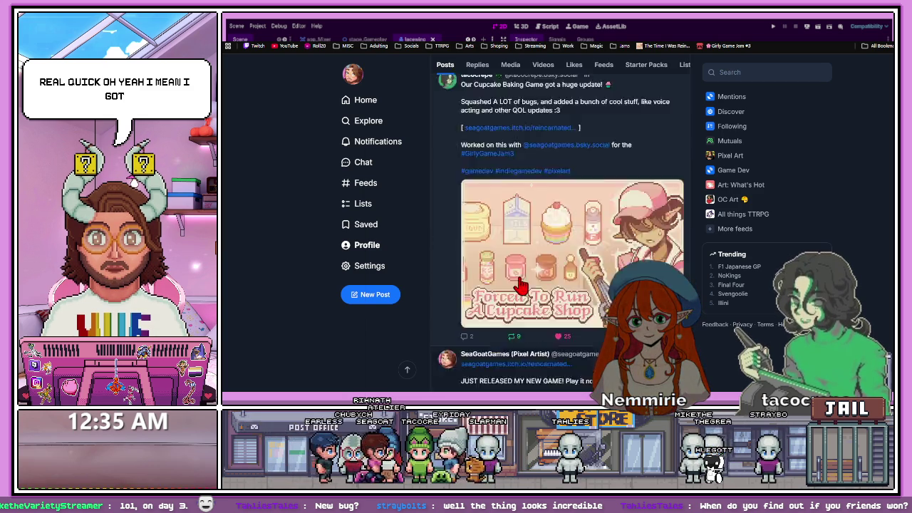
{"action": "scroll", "coordinate": [519, 285], "scroll_direction": "up", "scroll_amount": 4}
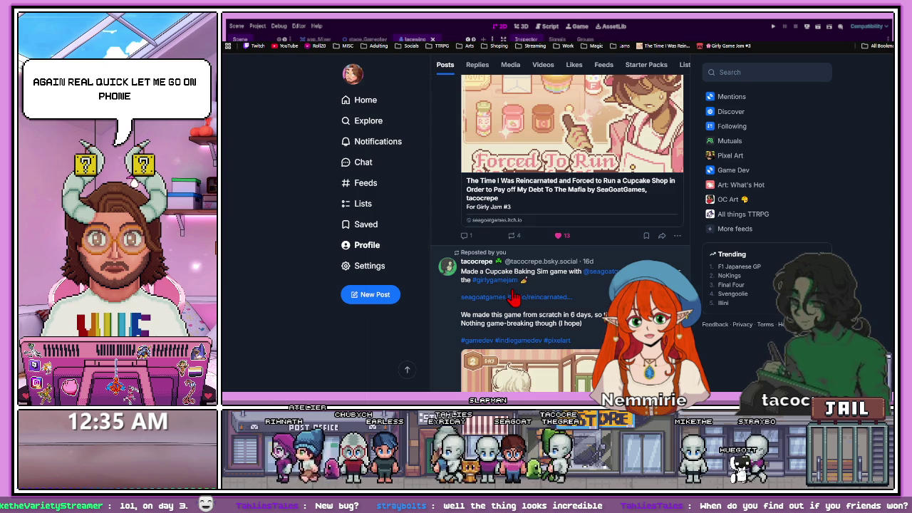
{"action": "left_click", "coordinate": [513, 296]}
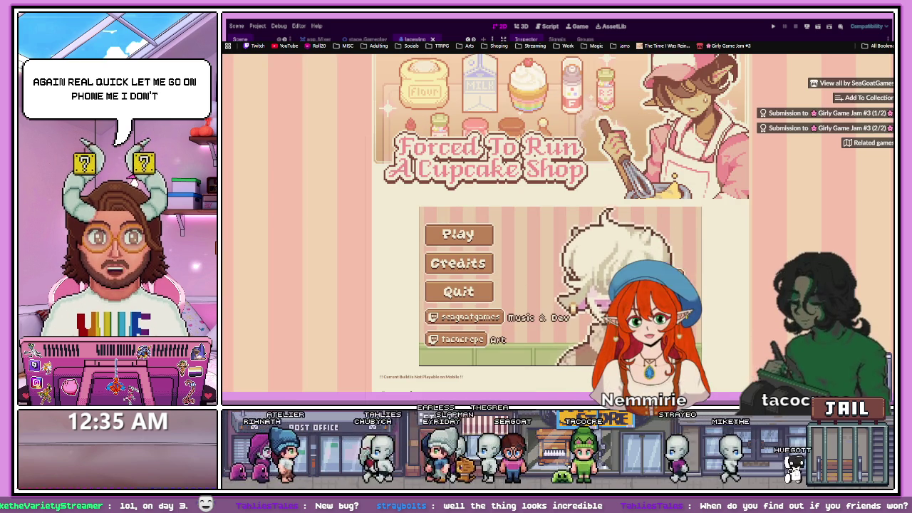
{"action": "scroll", "coordinate": [734, 295], "scroll_direction": "down", "scroll_amount": 2}
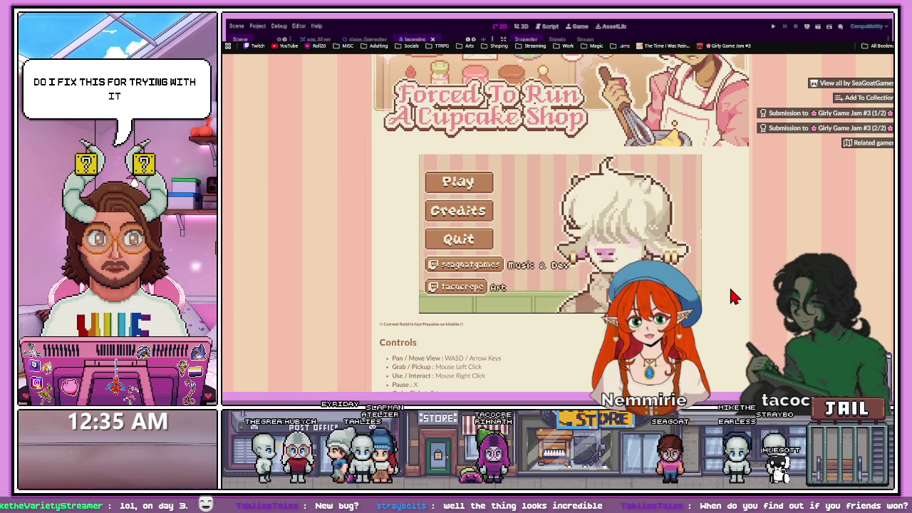
Exit fullscreen on the partner's Twitch stream so the sidebar and chat show
{"action": "key", "text": "Escape"}
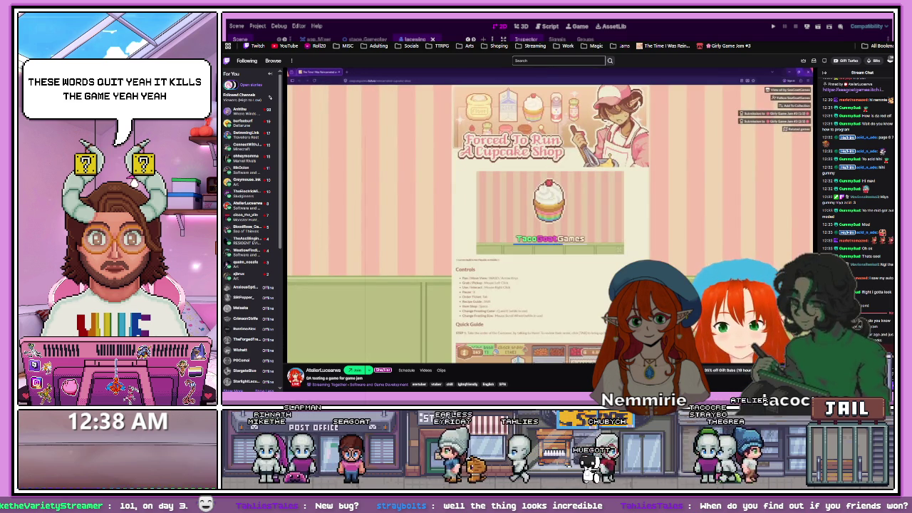
Watch the shared stream load the game's title screen, then switch to the Godot editor
{"action": "mouse_move", "coordinate": [424, 142]}
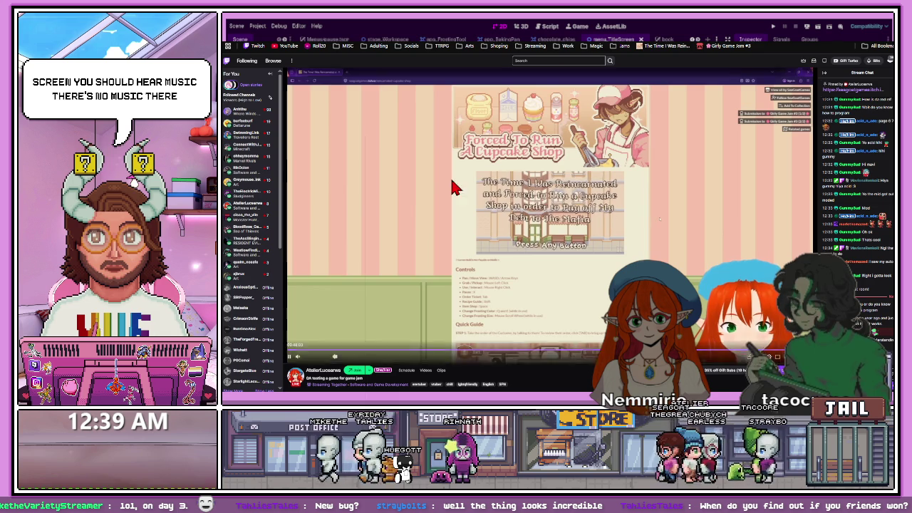
{"action": "key", "text": "alt+Tab"}
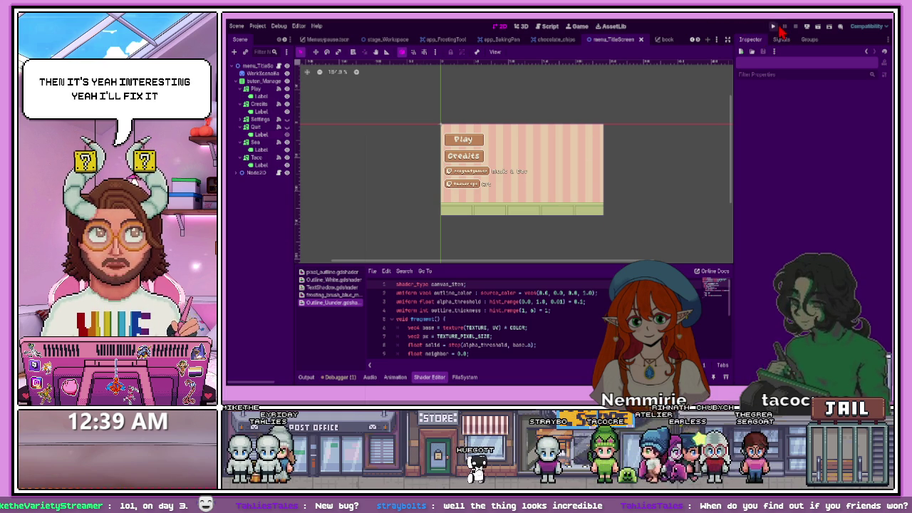
Run the Godot project to check its title screen, then close the game and return to the browser
{"action": "left_click", "coordinate": [780, 28]}
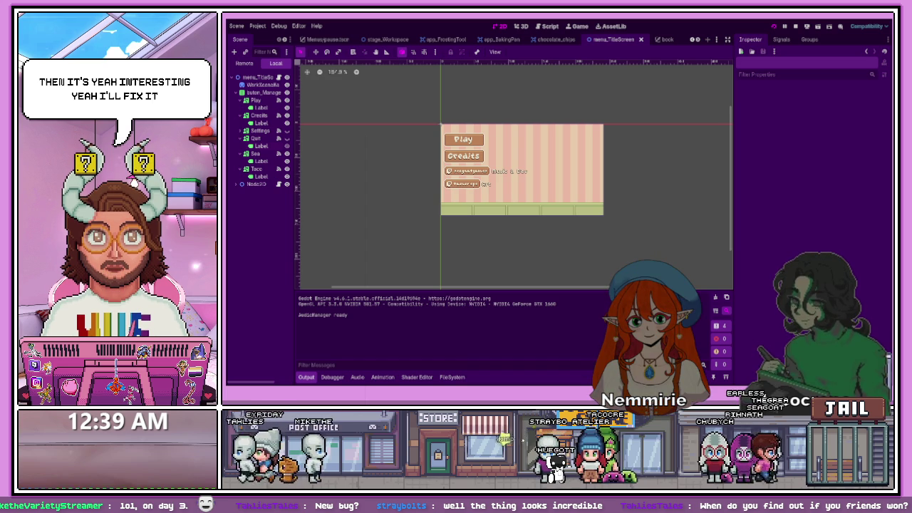
{"action": "key", "text": "F5"}
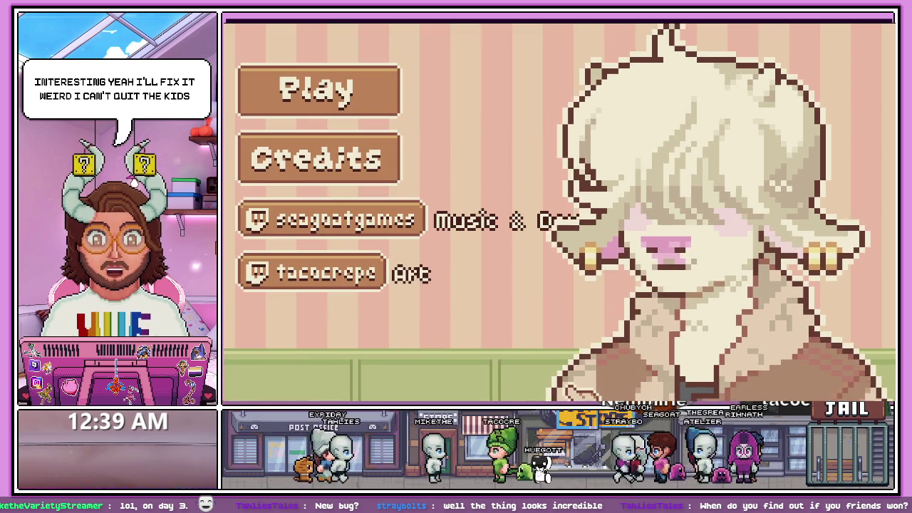
{"action": "key", "text": "alt+F4"}
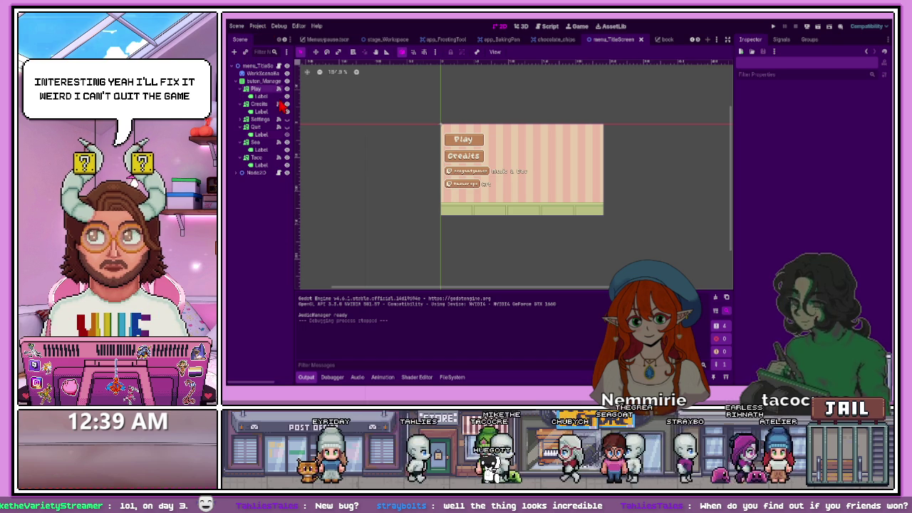
{"action": "key", "text": "alt+Tab"}
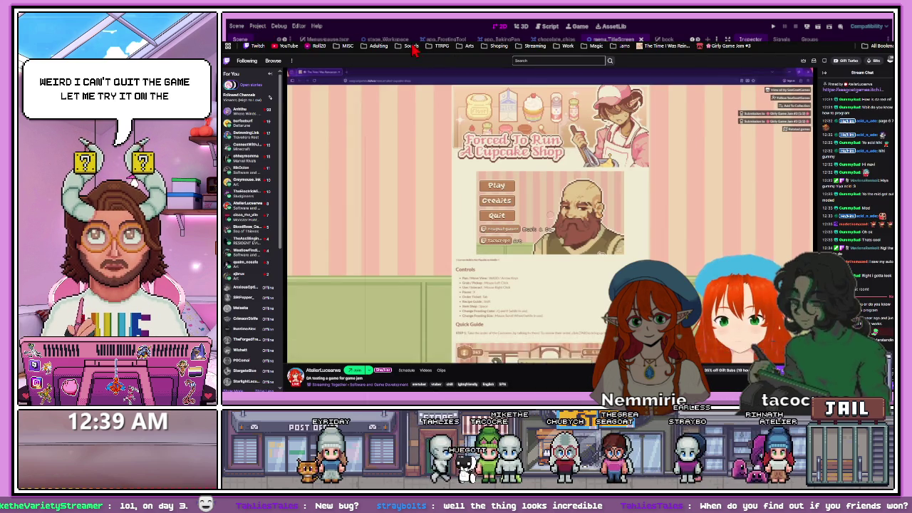
Choose Quit on the embedded cupcake game's title menu, which restarts it at the splash screen
{"action": "scroll", "coordinate": [651, 162], "scroll_direction": "down", "scroll_amount": 3}
{"action": "left_click", "coordinate": [597, 295]}
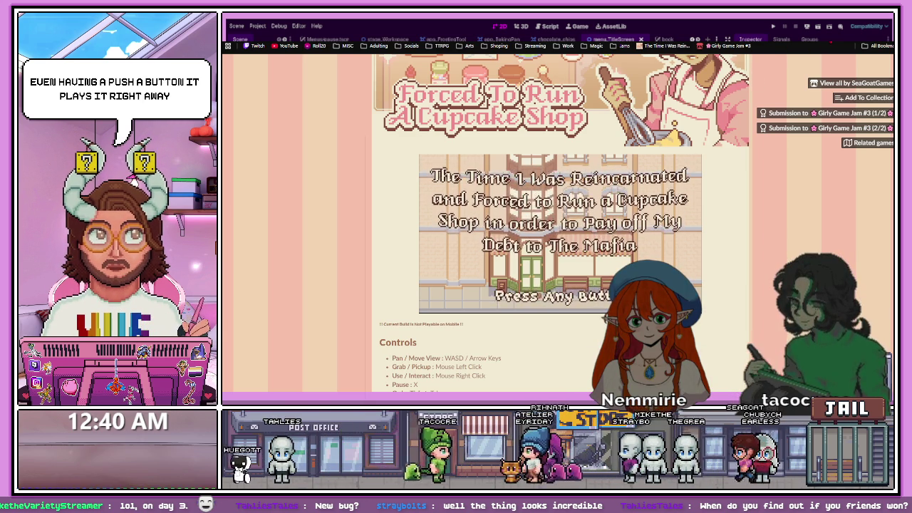
{"action": "key", "text": "alt+Tab"}
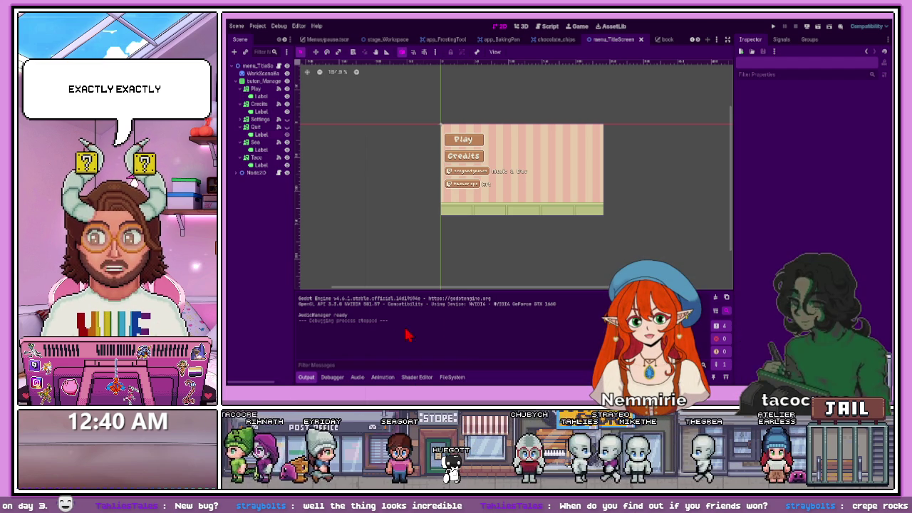
{"action": "key", "text": "alt+Tab"}
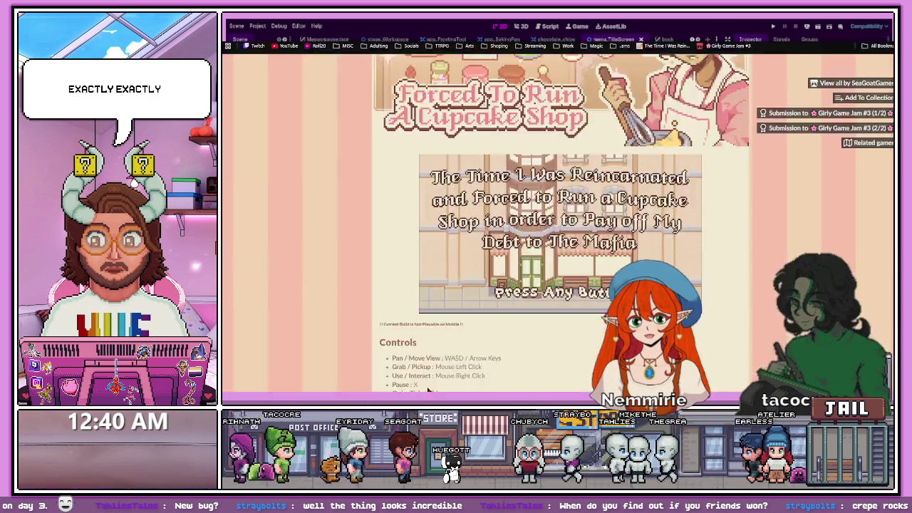
Set CupcakesBeta.zip as played in the browser, save the project, and view the game page
{"action": "key", "text": "ctrl+Tab"}
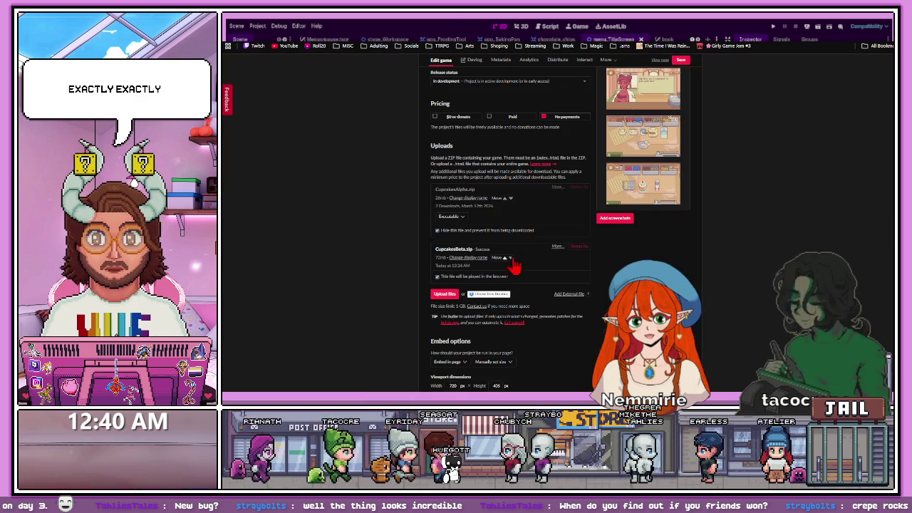
{"action": "left_click", "coordinate": [579, 246]}
{"action": "left_click", "coordinate": [502, 134]}
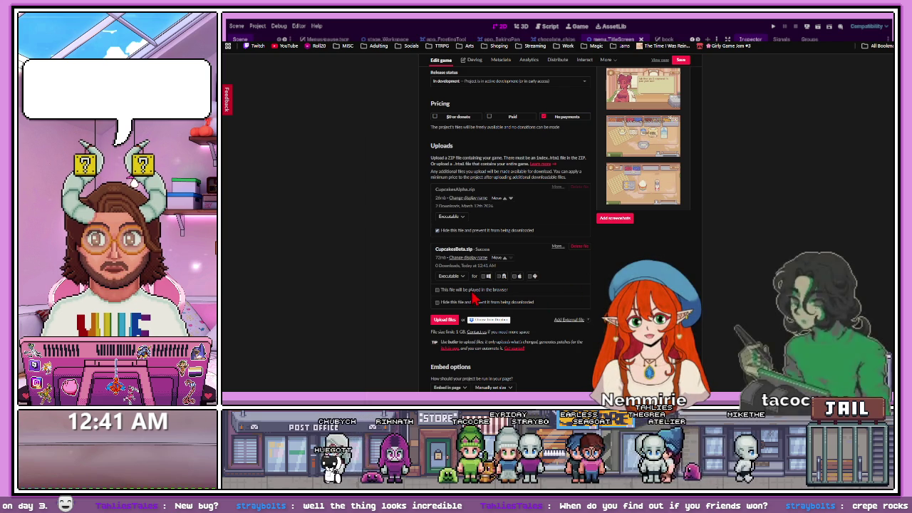
{"action": "left_click", "coordinate": [470, 291]}
{"action": "left_click", "coordinate": [681, 60]}
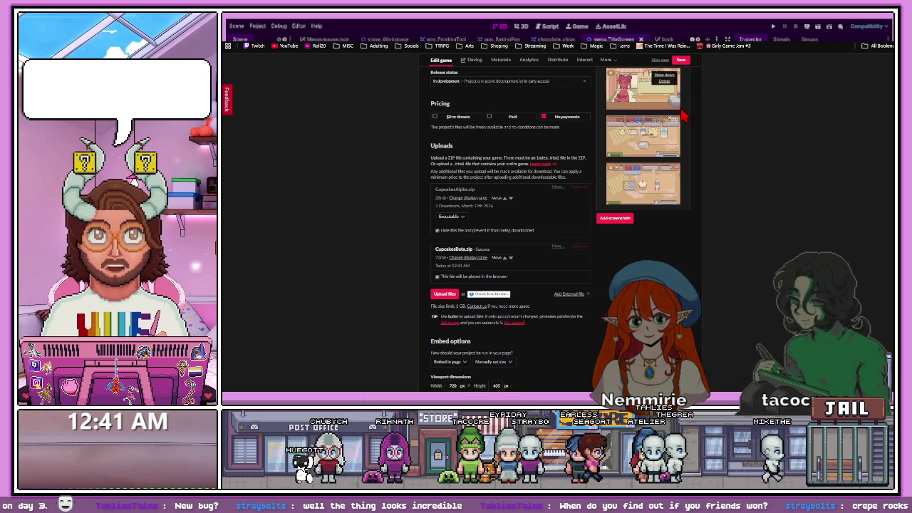
{"action": "left_click", "coordinate": [660, 60]}
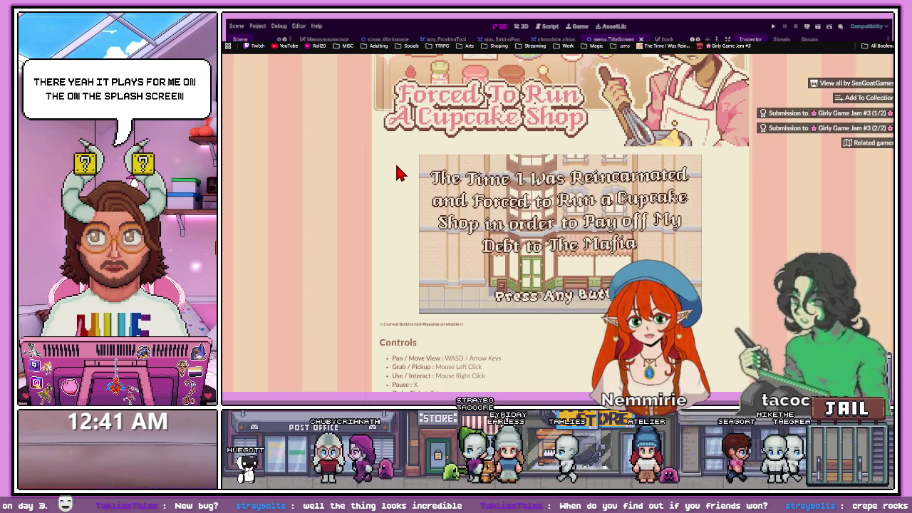
Press Space on the splash screen to reach the Play/Credits/Quit menu
{"action": "key", "text": "space"}
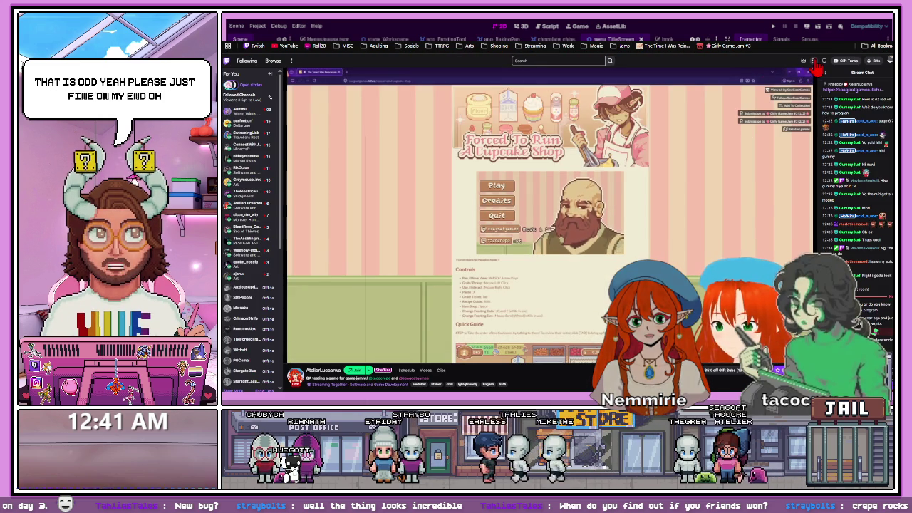
Accept the Stream Together invite from notifications, check a participant's options, and open the session settings
{"action": "left_click", "coordinate": [813, 61]}
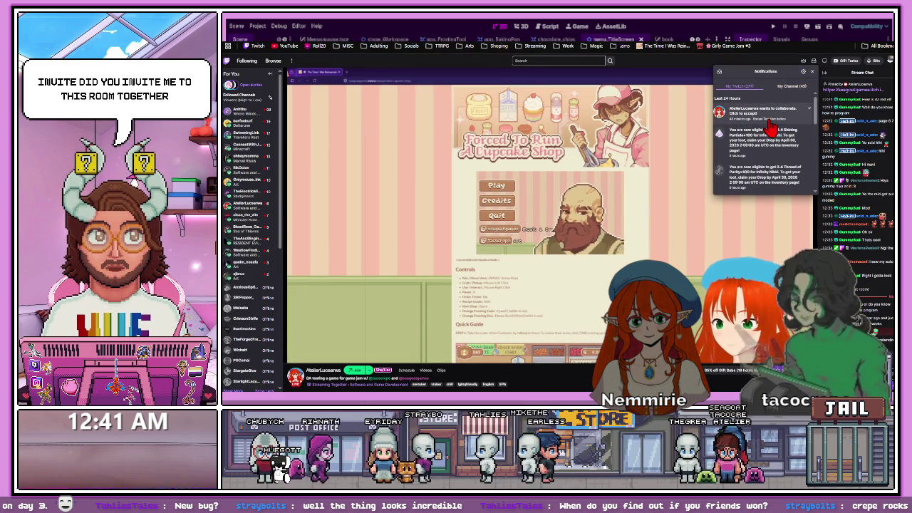
{"action": "left_click", "coordinate": [774, 129]}
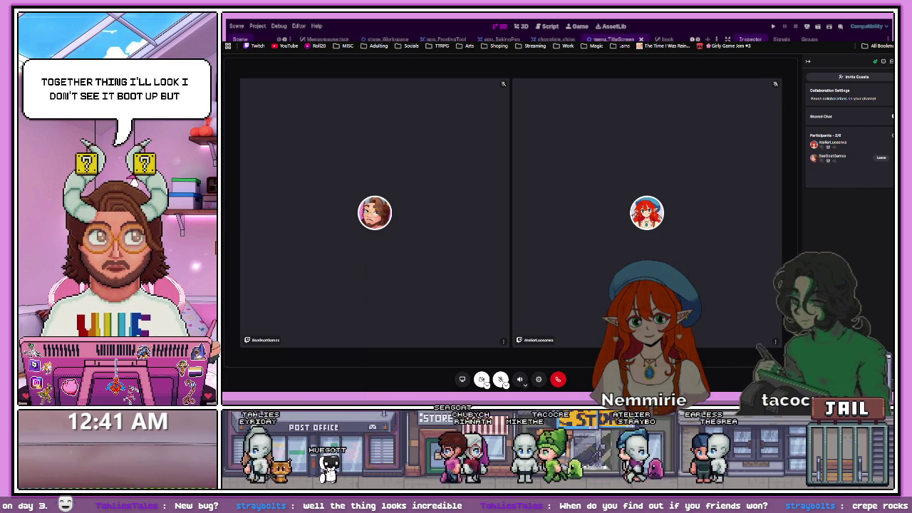
{"action": "left_click", "coordinate": [893, 143]}
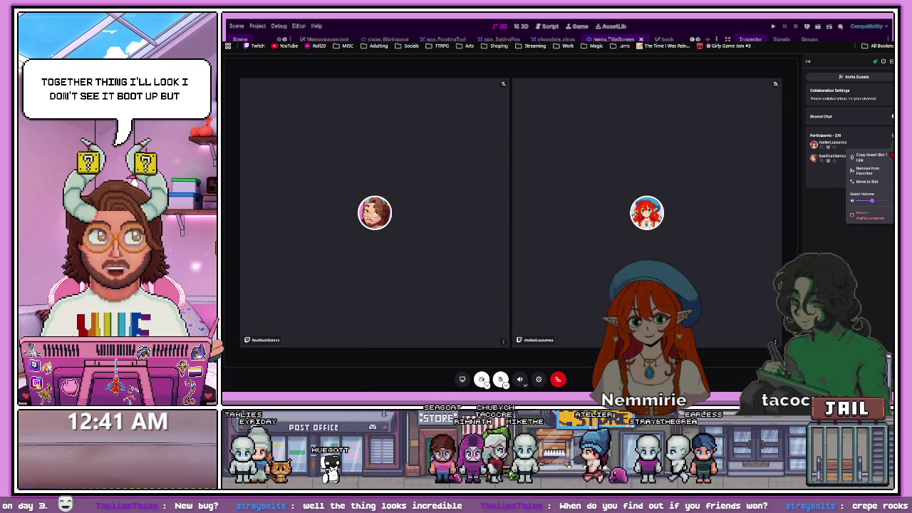
{"action": "left_click", "coordinate": [837, 205]}
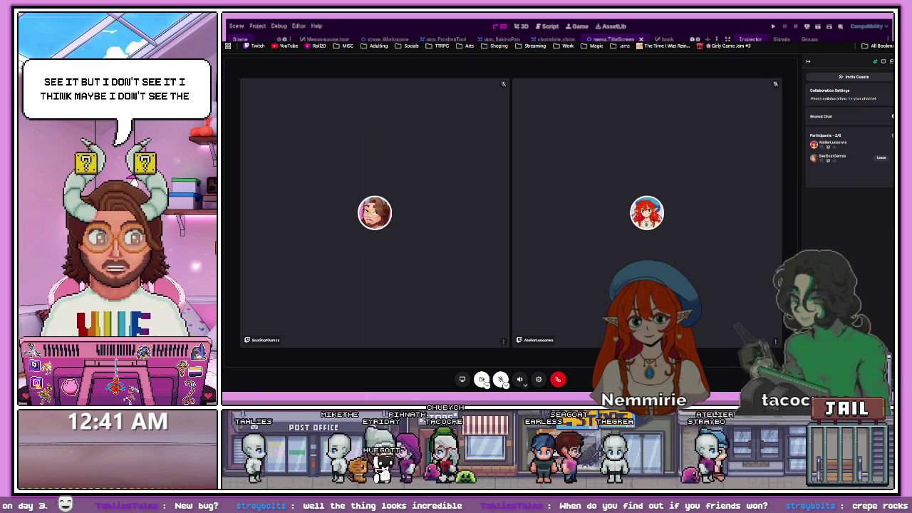
{"action": "left_click", "coordinate": [539, 380]}
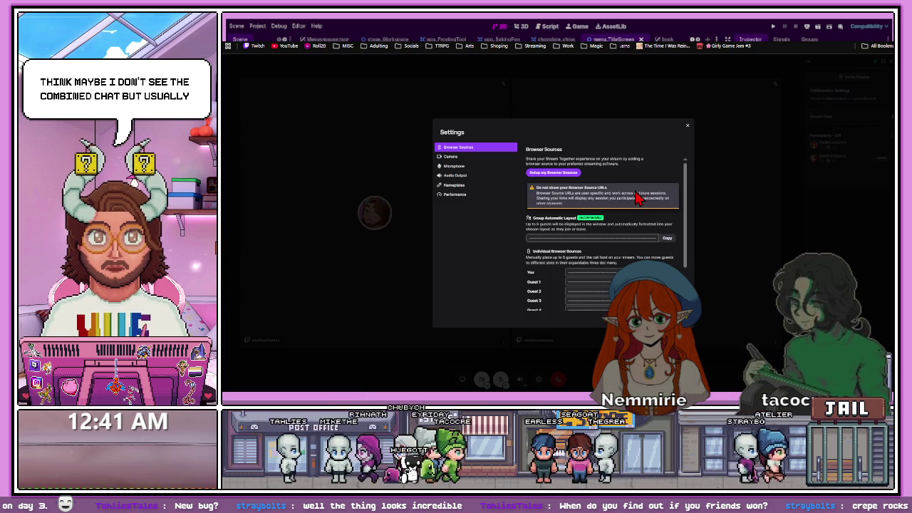